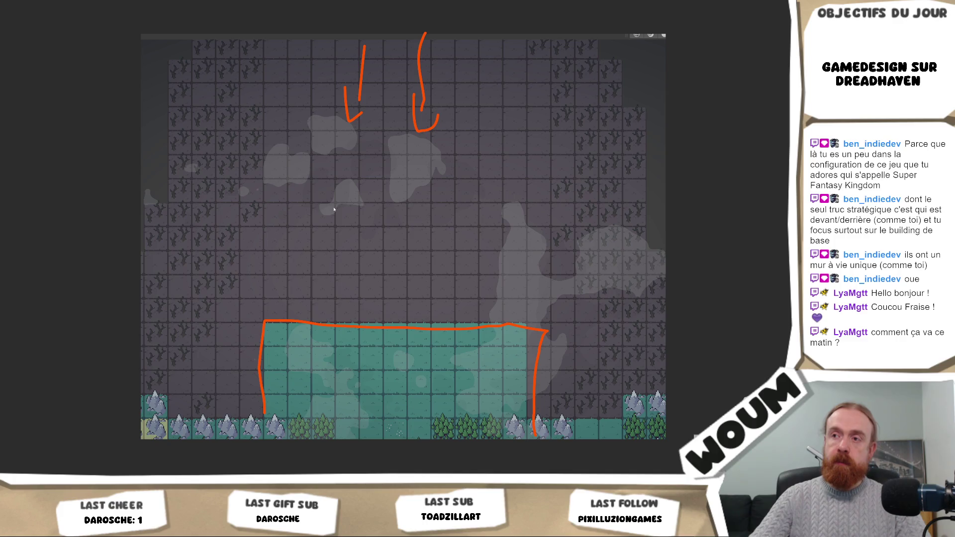
# Mark a small orange outline near the top of the map and sketch a diagonal from the upper left
pyautogui.rightClick(334, 210)
pyautogui.click(458, 290)
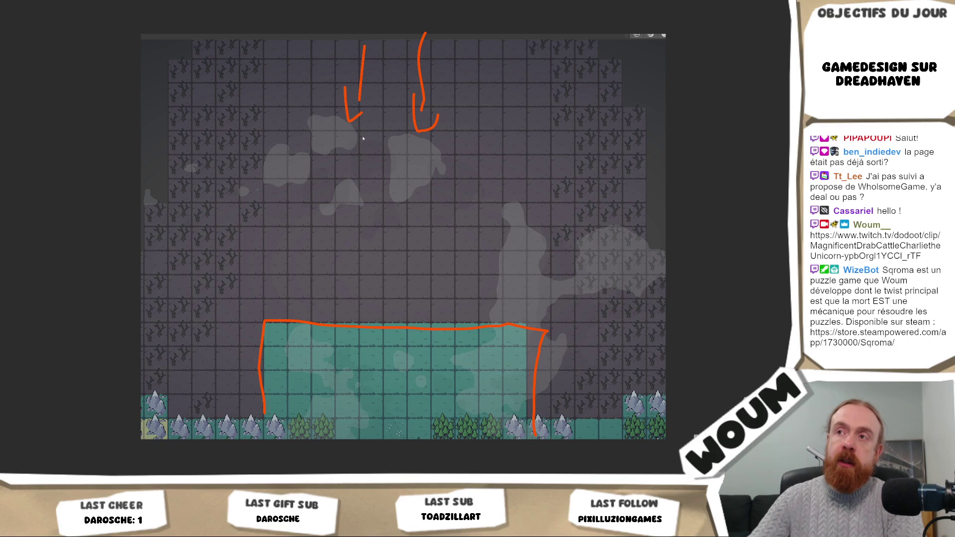
pyautogui.moveTo(359, 135)
pyautogui.mouseDown()
pyautogui.moveTo(356, 157)
pyautogui.moveTo(384, 155)
pyautogui.moveTo(377, 133)
pyautogui.moveTo(361, 135)
pyautogui.mouseUp()
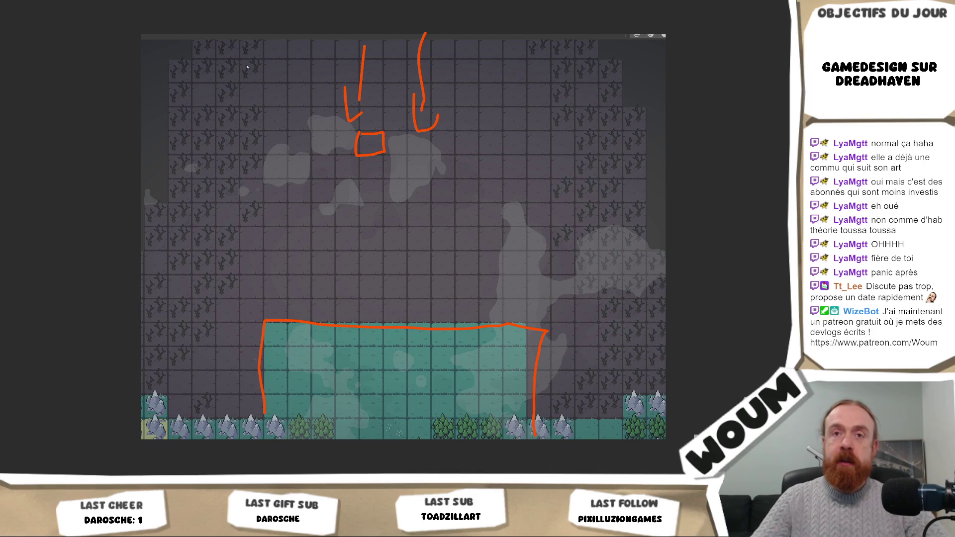
pyautogui.moveTo(160, 68); pyautogui.dragTo(272, 207)
# Add the upper-right diagonal stroke, then draw a line below the small square and undo it
pyautogui.moveTo(670, 86); pyautogui.dragTo(551, 201)
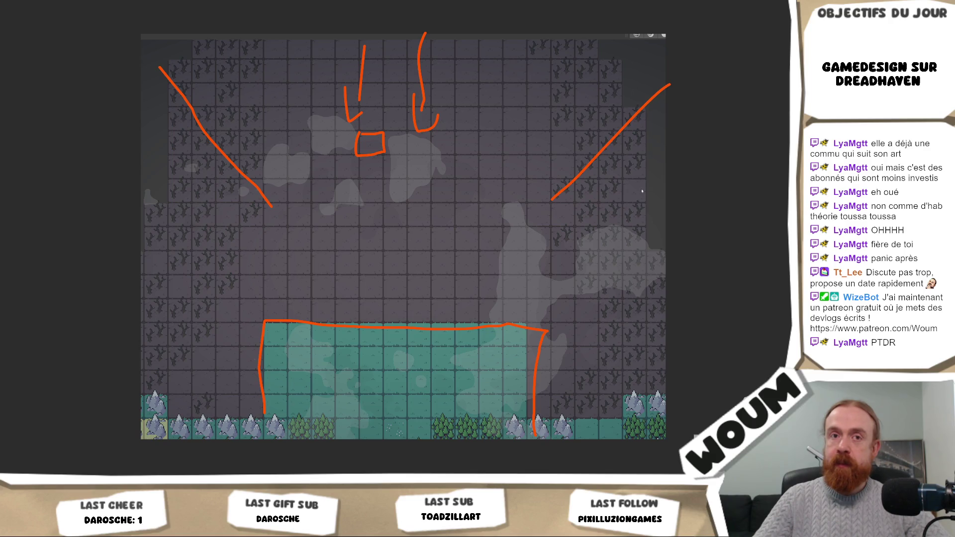
pyautogui.moveTo(356, 182); pyautogui.dragTo(400, 238)
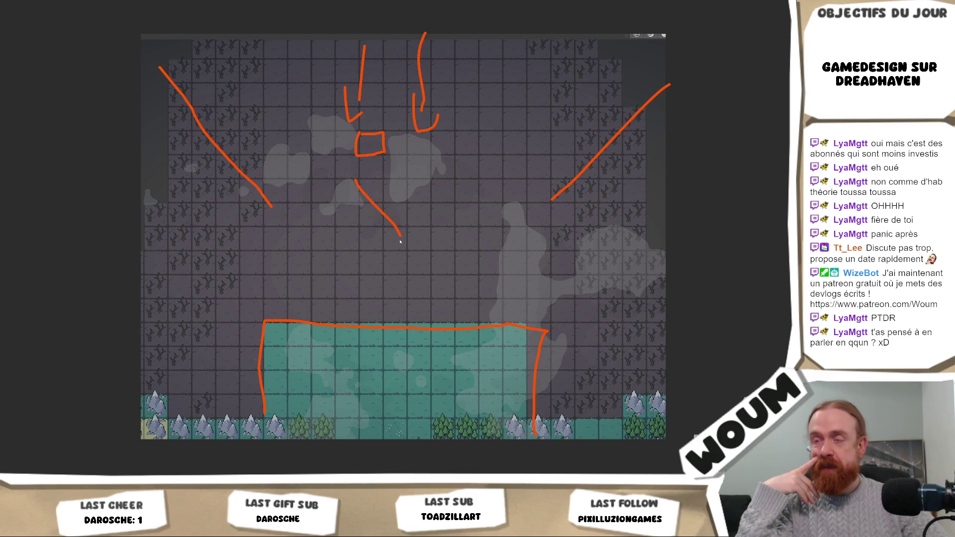
pyautogui.hotkey('ctrl', 'z')
pyautogui.hotkey('ctrl', 'z')
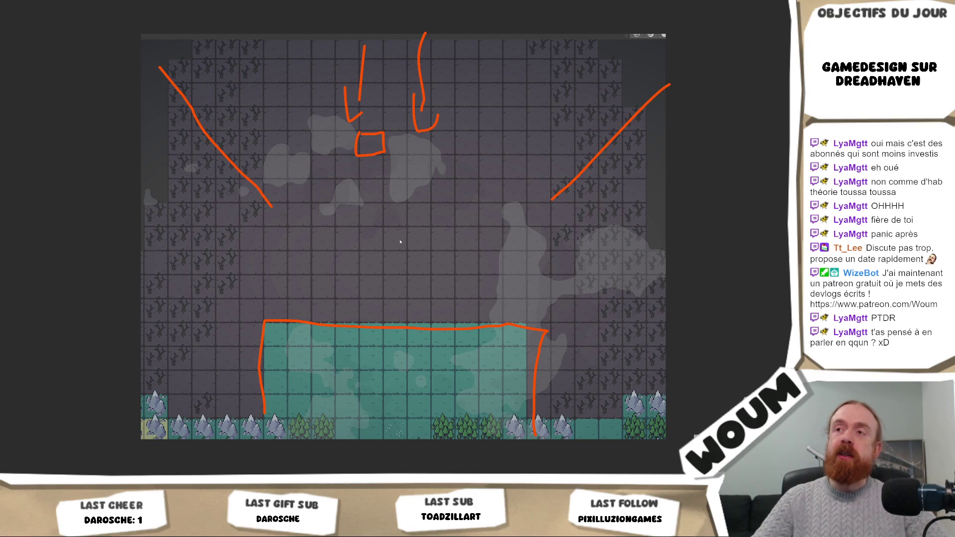
# Undo the upper-left diagonal, then sketch lines to the box's two corners and undo them
pyautogui.hotkey('ctrl', 'z')
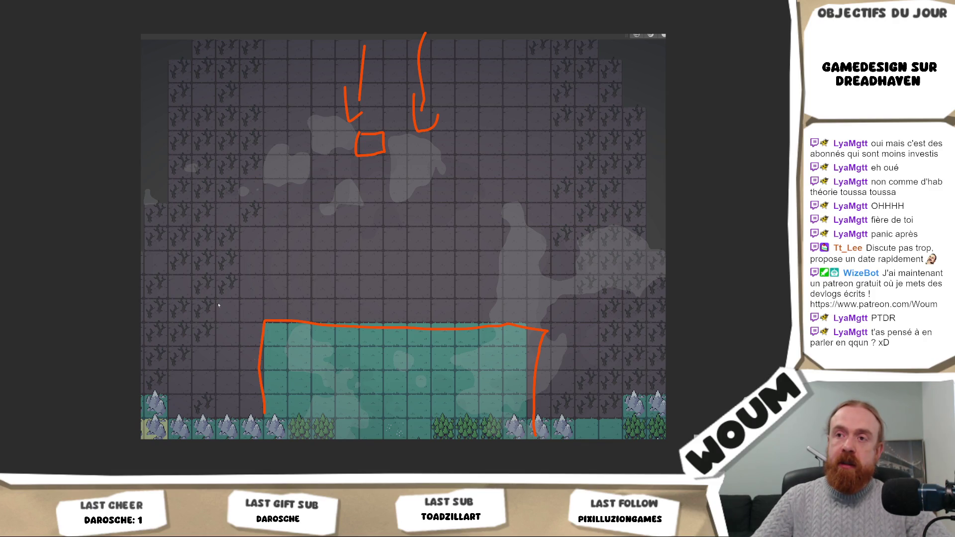
pyautogui.moveTo(219, 278); pyautogui.dragTo(260, 333)
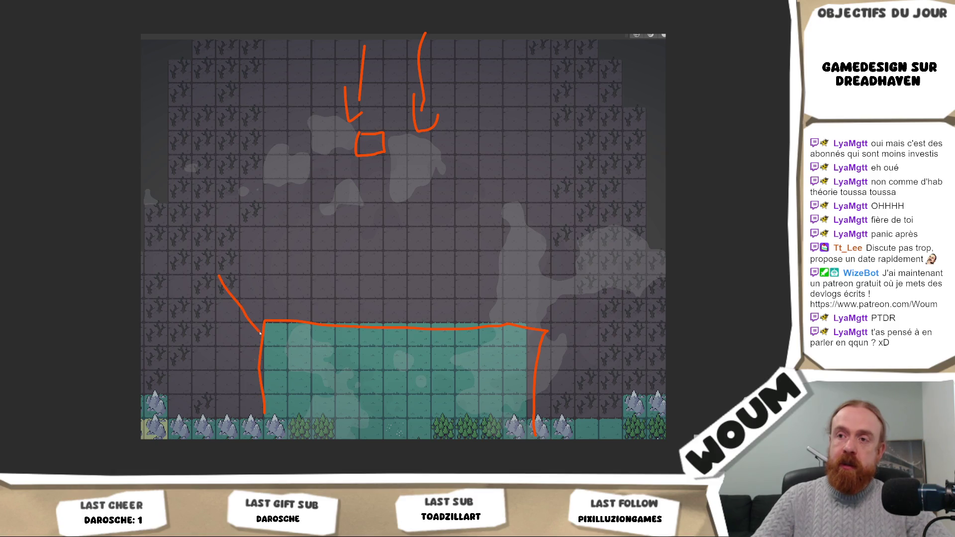
pyautogui.moveTo(548, 329); pyautogui.dragTo(681, 234)
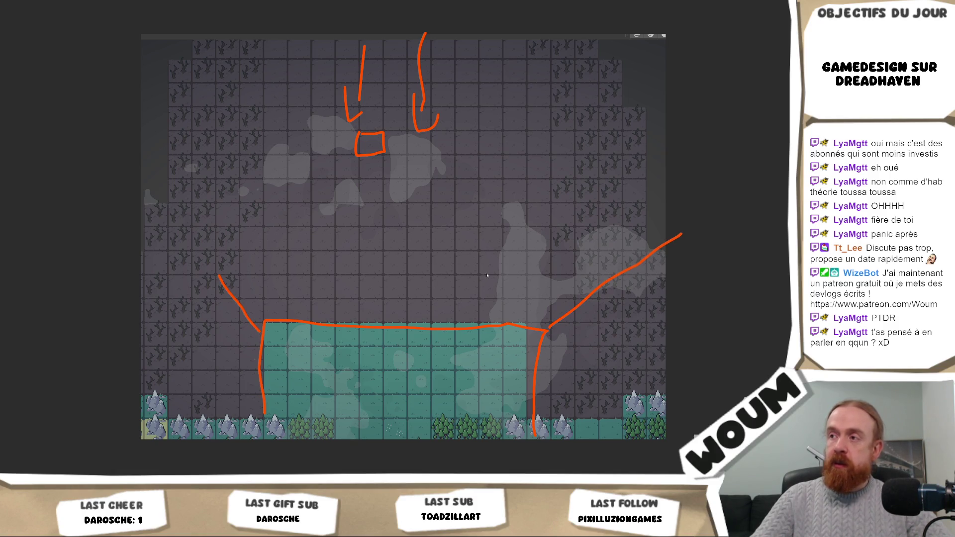
pyautogui.hotkey('ctrl', 'z')
pyautogui.hotkey('ctrl', 'z')
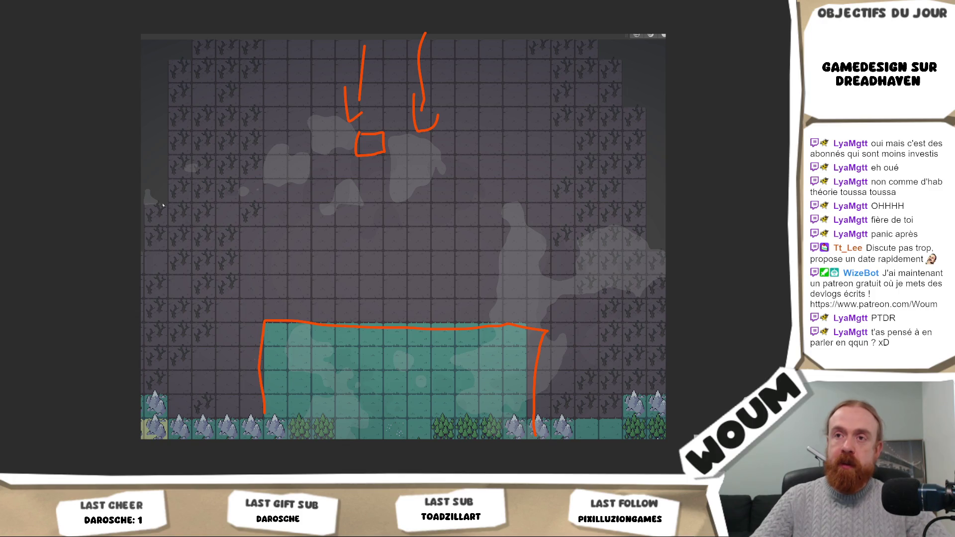
# Draw orange curves from both map sides into the box's top corners, scribbling over each join
pyautogui.moveTo(147, 213); pyautogui.dragTo(249, 323)
pyautogui.moveTo(547, 324); pyautogui.dragTo(682, 212)
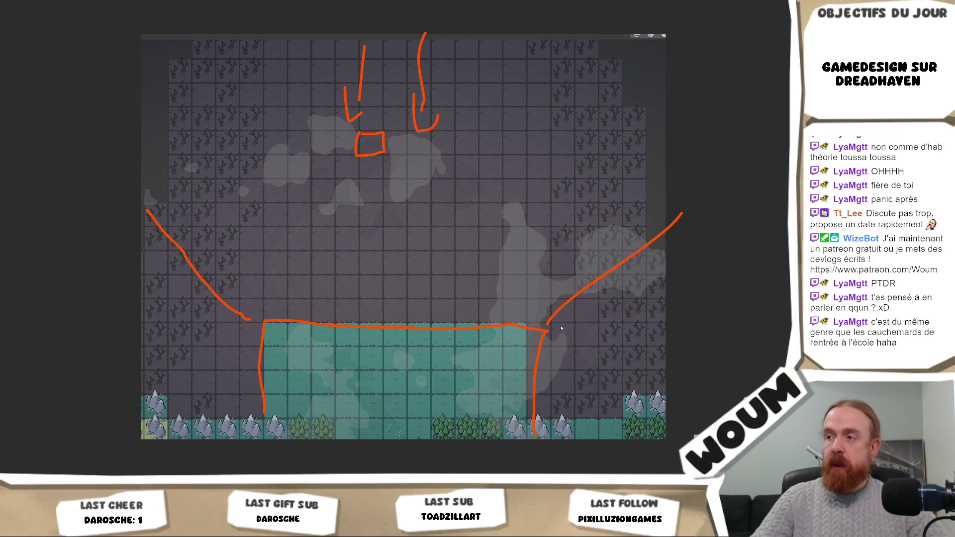
pyautogui.moveTo(569, 317)
pyautogui.mouseDown()
pyautogui.moveTo(599, 311)
pyautogui.moveTo(599, 320)
pyautogui.moveTo(563, 309)
pyautogui.moveTo(583, 318)
pyautogui.moveTo(592, 340)
pyautogui.mouseUp()
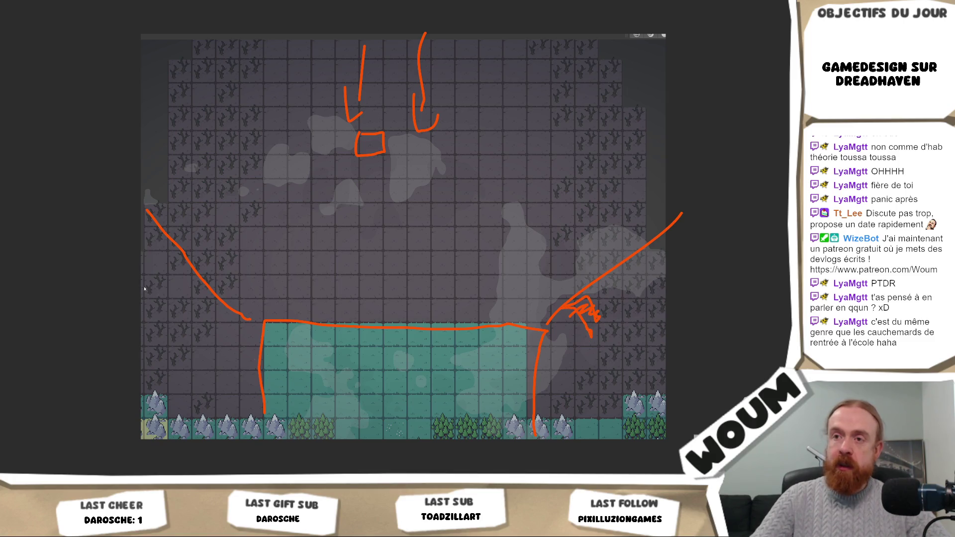
pyautogui.moveTo(223, 321)
pyautogui.mouseDown()
pyautogui.moveTo(238, 306)
pyautogui.moveTo(234, 318)
pyautogui.mouseUp()
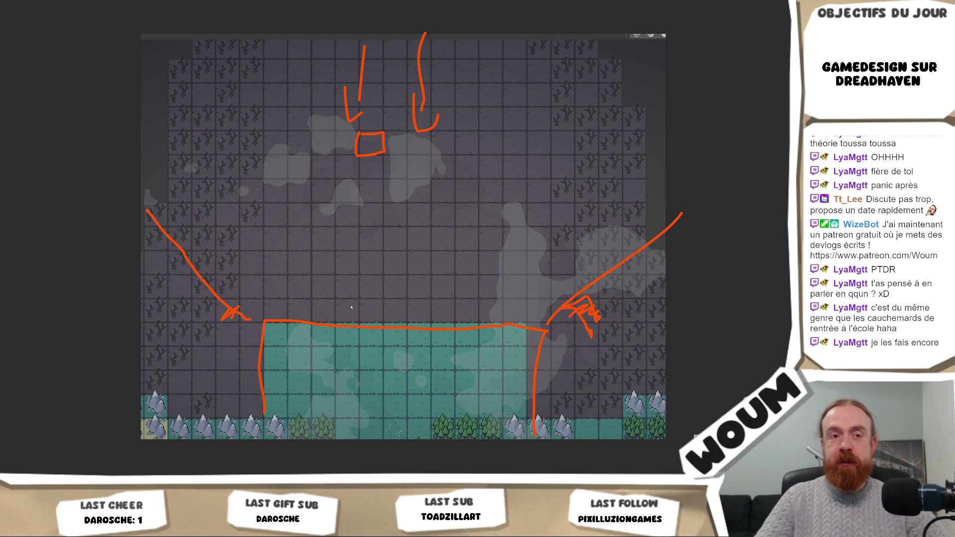
pyautogui.moveTo(301, 298); pyautogui.dragTo(352, 291)
# Remove the short stroke near the map centre and exit the annotation pen
pyautogui.hotkey('ctrl', 'z')
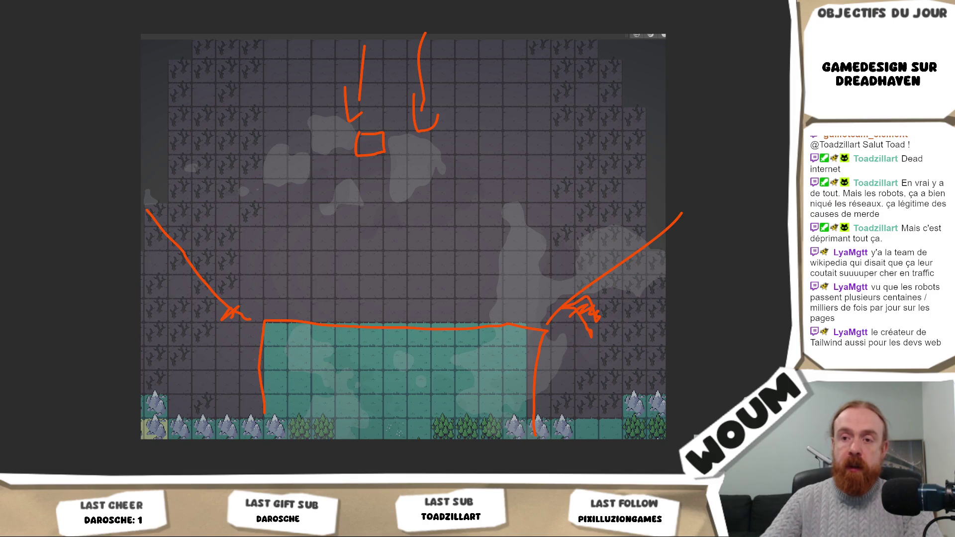
pyautogui.press('Escape')
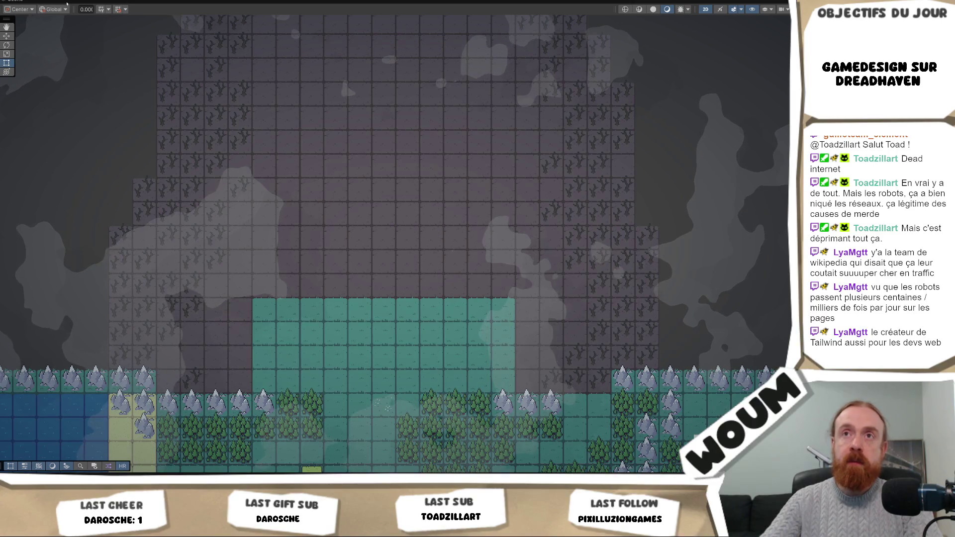
# Un-maximize the Scene view and resize the panels so the map view is taller and wider
pyautogui.rightClick(16, 2)
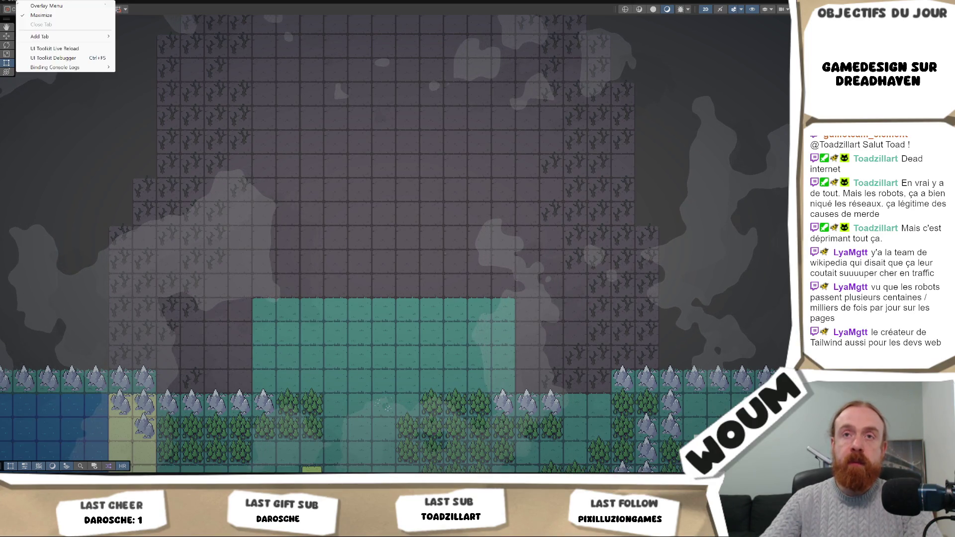
pyautogui.click(51, 15)
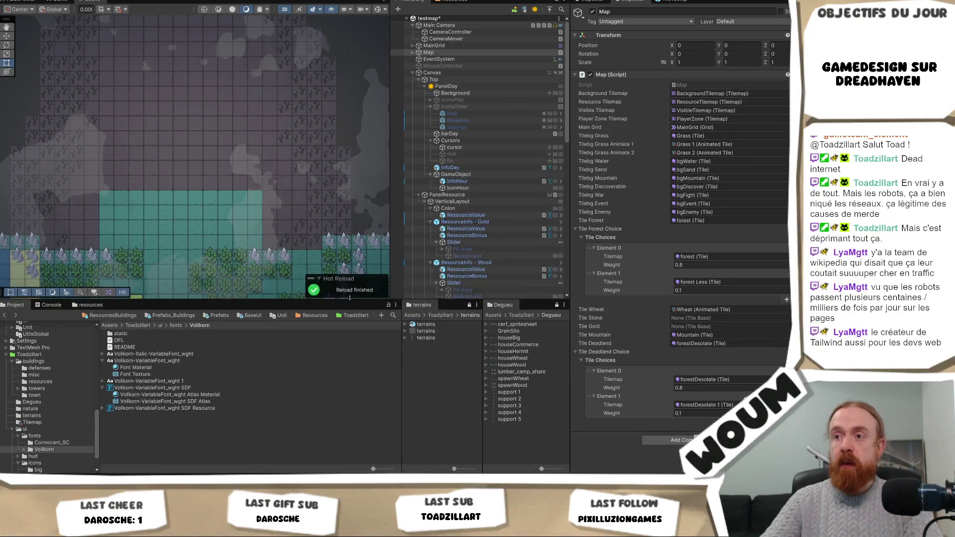
pyautogui.moveTo(346, 300); pyautogui.dragTo(346, 369)
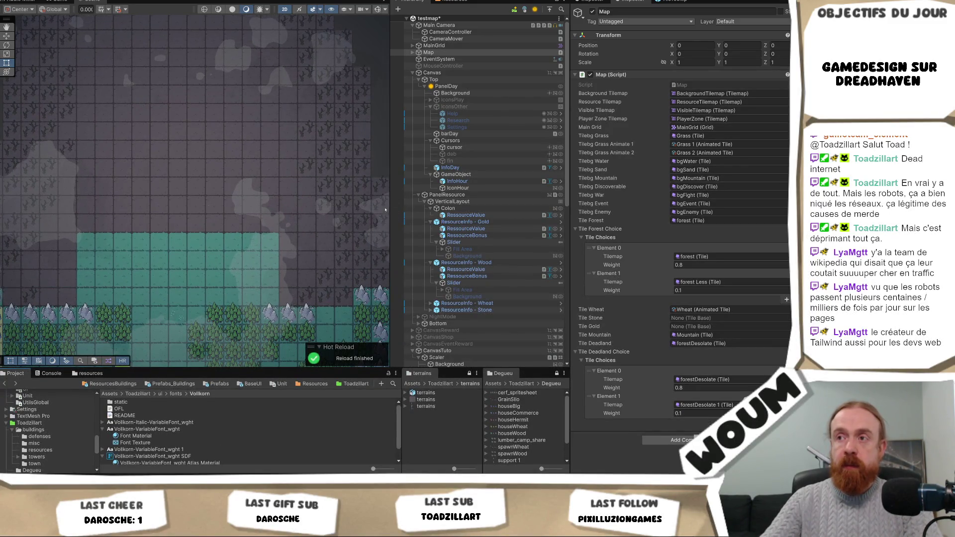
pyautogui.moveTo(393, 208); pyautogui.dragTo(422, 209)
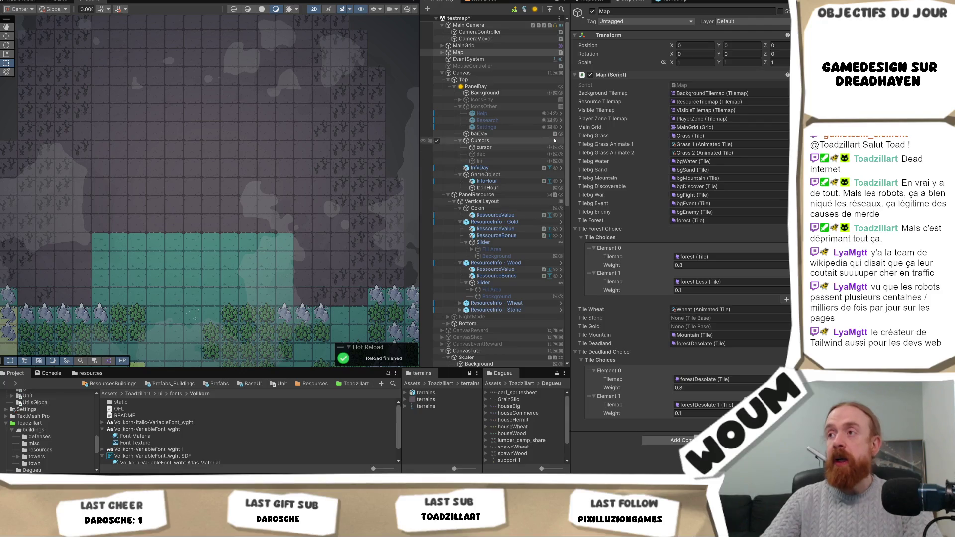
pyautogui.moveTo(571, 143); pyautogui.dragTo(653, 142)
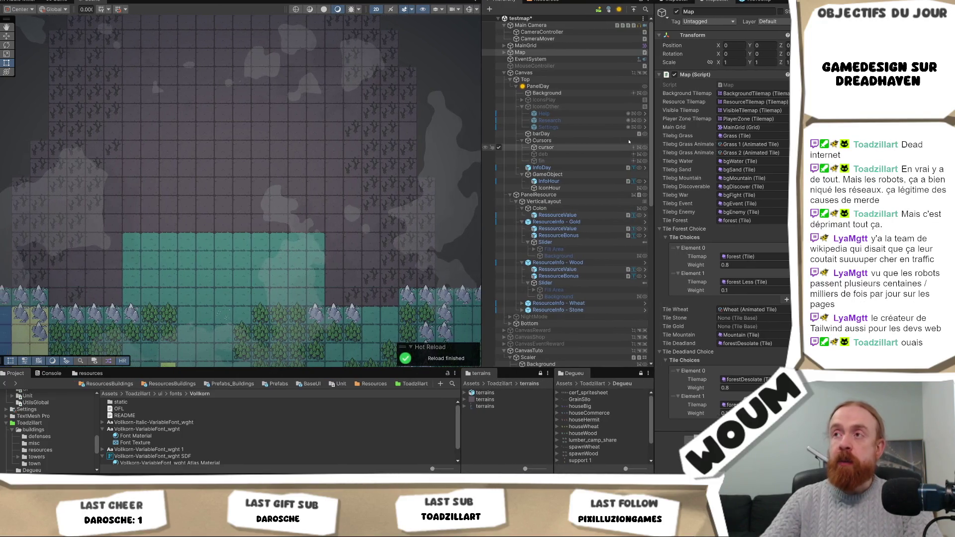
# Expand Map and MainGrid in the Hierarchy and select ResourceTilemap as the painting target
pyautogui.click(570, 80)
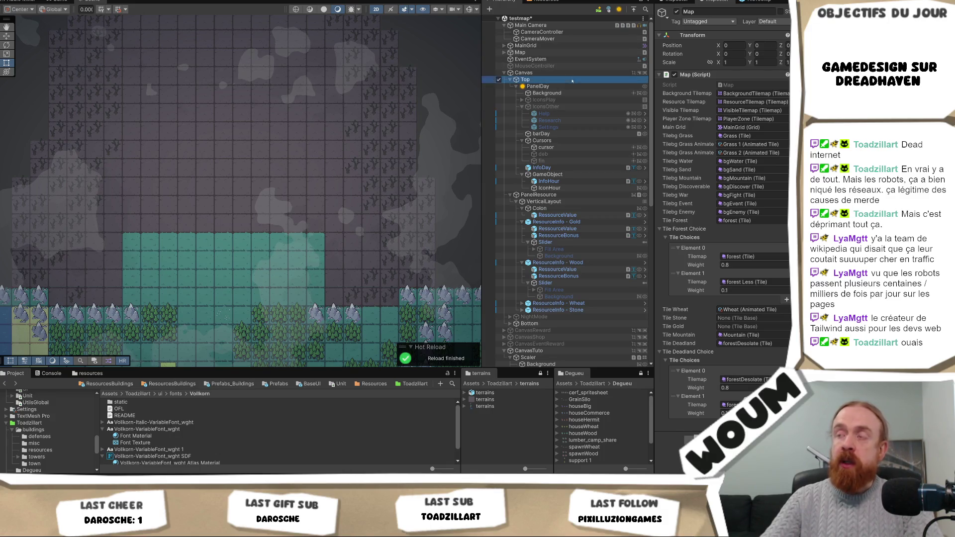
pyautogui.click(557, 53)
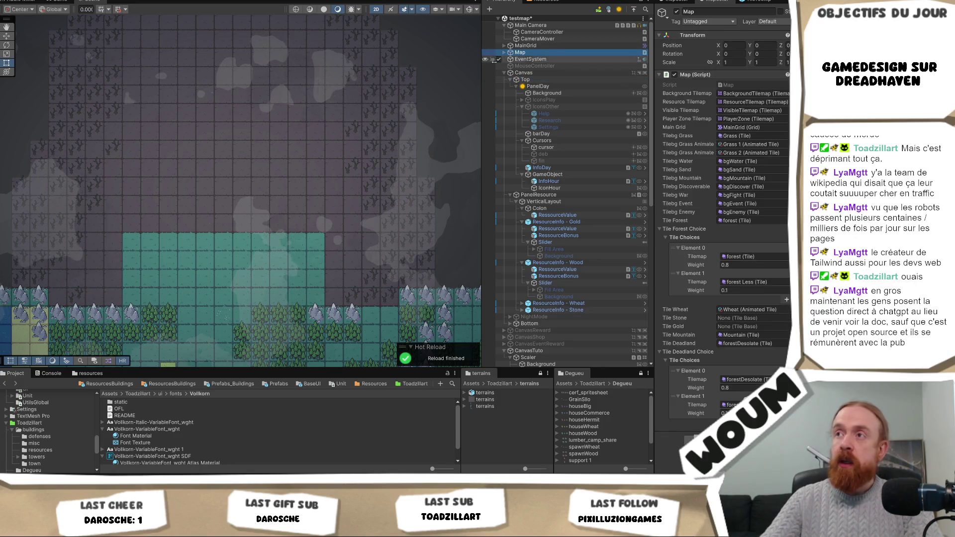
pyautogui.click(505, 52)
pyautogui.click(508, 45)
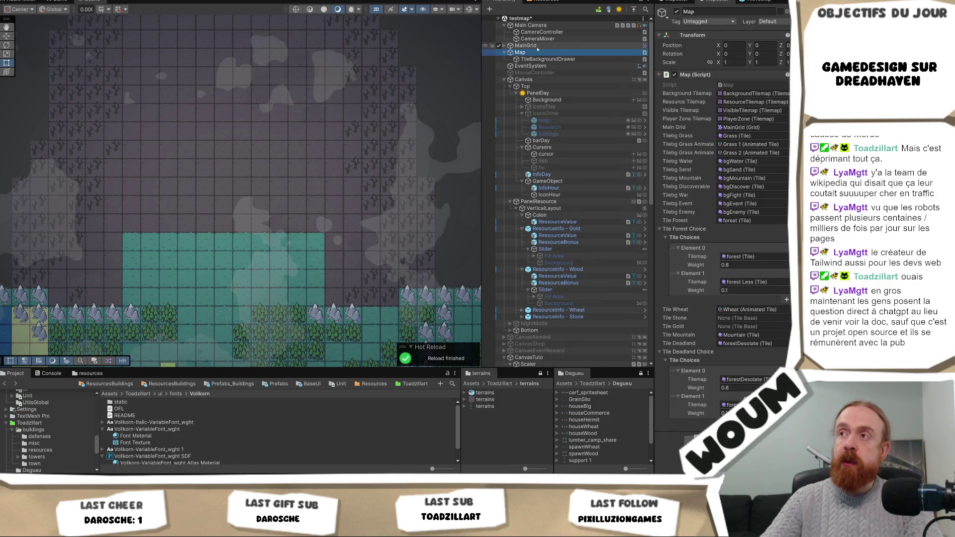
pyautogui.click(505, 46)
pyautogui.click(542, 59)
pyautogui.click(542, 66)
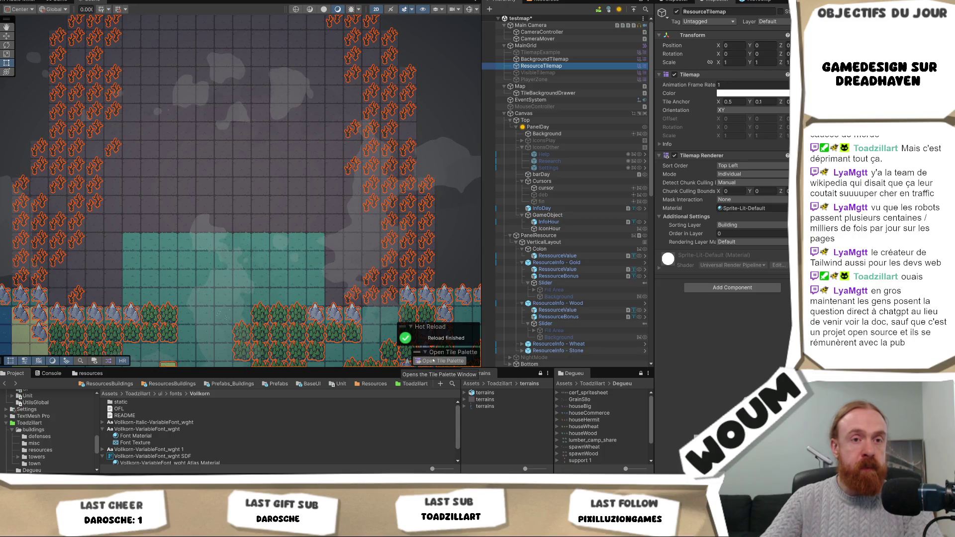
pyautogui.click(430, 361)
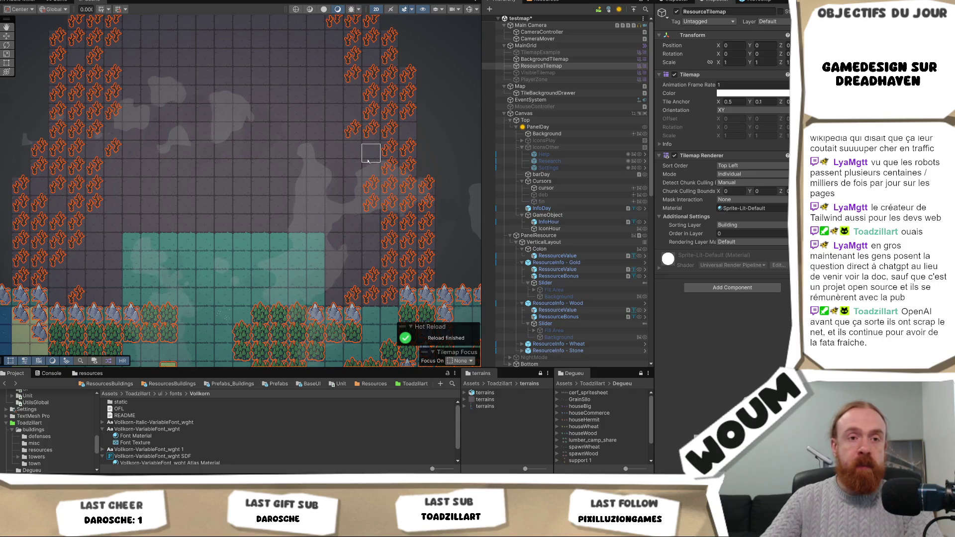
# Erase a run of resource tiles and paint three coral resource tiles on other cells
pyautogui.press('Right')
pyautogui.press('Up')
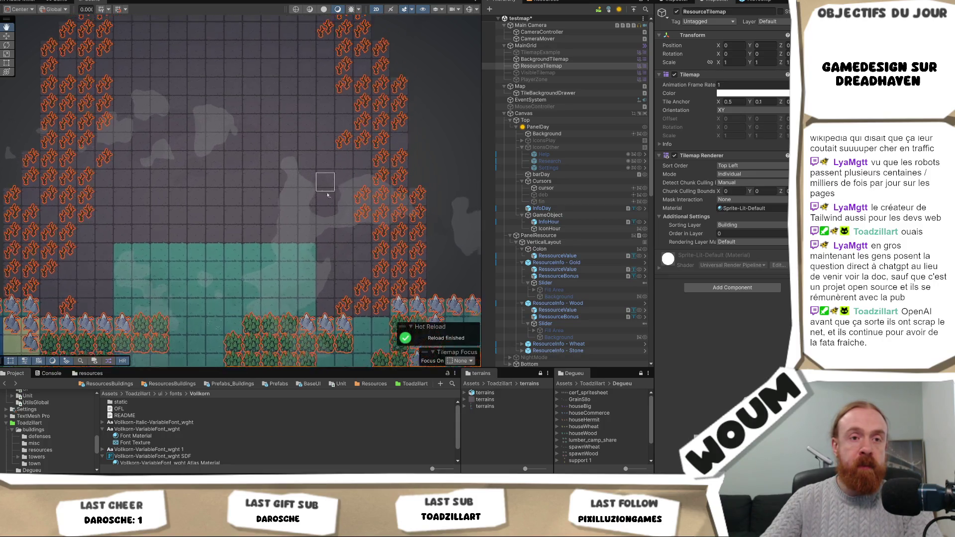
pyautogui.moveTo(365, 184)
pyautogui.mouseDown()
pyautogui.moveTo(365, 171)
pyautogui.moveTo(328, 172)
pyautogui.moveTo(351, 157)
pyautogui.moveTo(347, 122)
pyautogui.moveTo(365, 120)
pyautogui.moveTo(347, 122)
pyautogui.moveTo(383, 156)
pyautogui.moveTo(347, 122)
pyautogui.mouseUp()
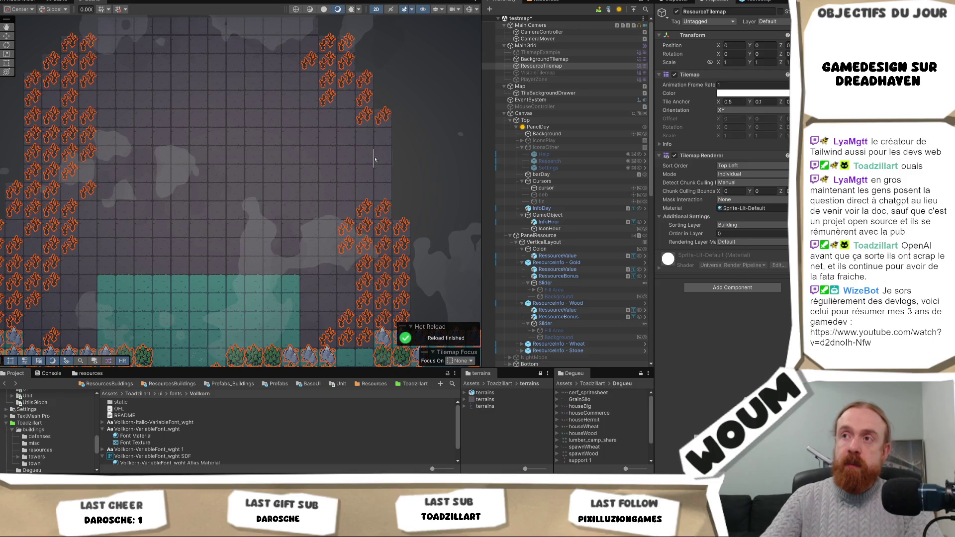
pyautogui.moveTo(329, 188)
pyautogui.mouseDown()
pyautogui.moveTo(383, 196)
pyautogui.moveTo(335, 231)
pyautogui.moveTo(173, 238)
pyautogui.mouseUp()
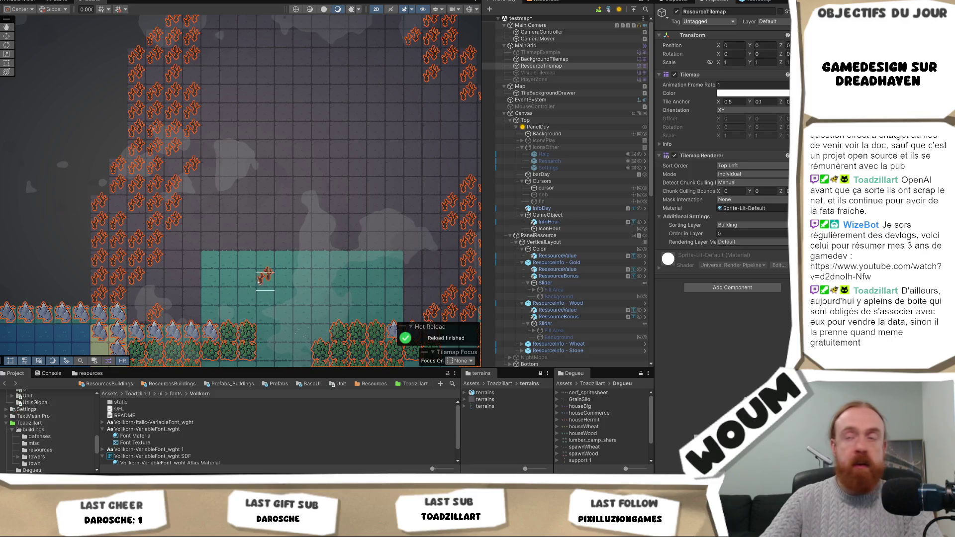
pyautogui.click(189, 243)
pyautogui.scroll(1, 189, 244)
pyautogui.click(423, 238)
pyautogui.moveTo(420, 251); pyautogui.dragTo(353, 284)
pyautogui.click(353, 283)
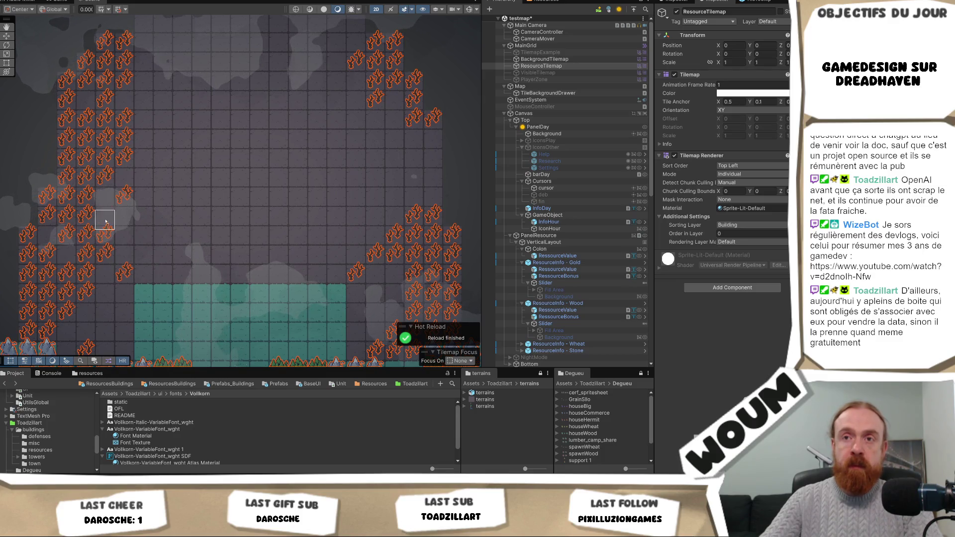
# Rework the left plant cluster: erase several tiles and paint an orange plant tile on an empty cell
pyautogui.click(83, 214)
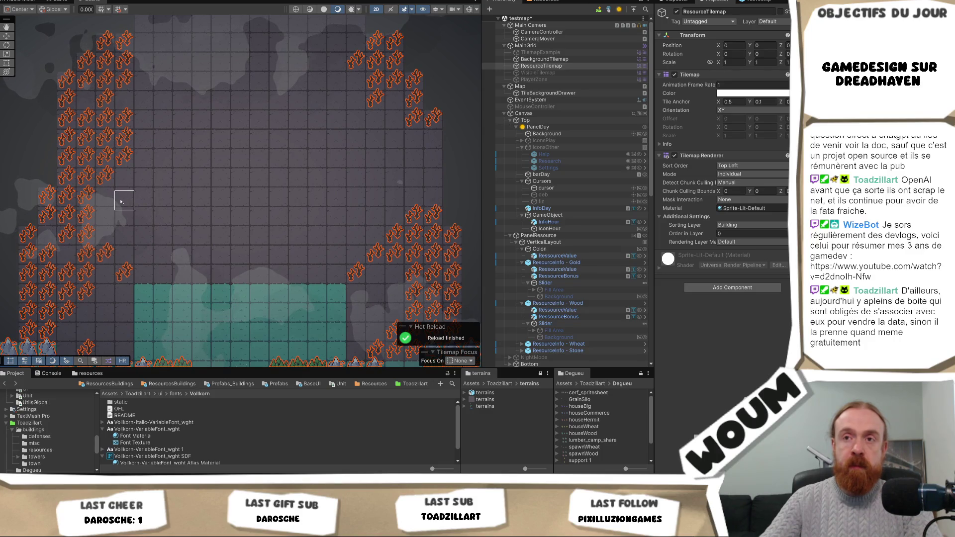
pyautogui.moveTo(87, 211)
pyautogui.mouseDown()
pyautogui.moveTo(67, 180)
pyautogui.moveTo(71, 195)
pyautogui.mouseUp()
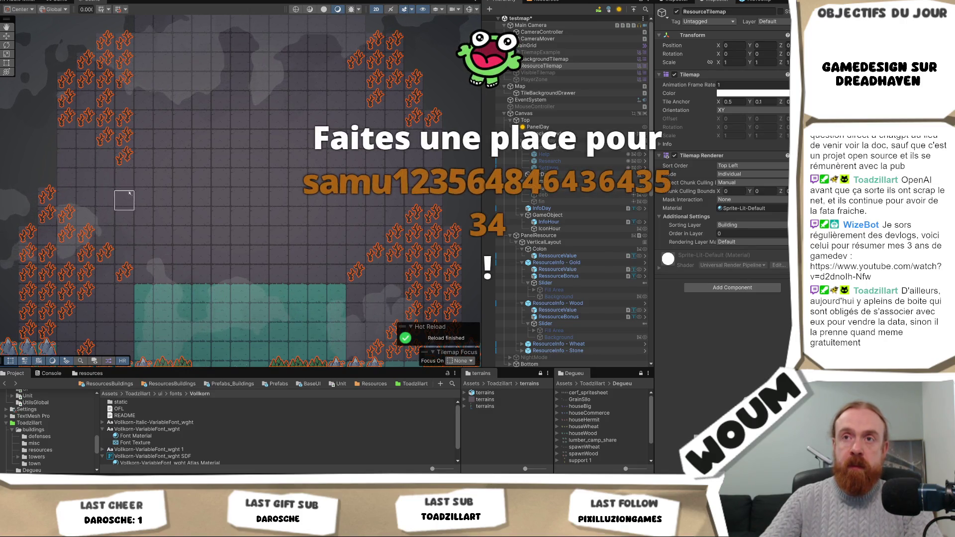
pyautogui.scroll(-1, 174, 166)
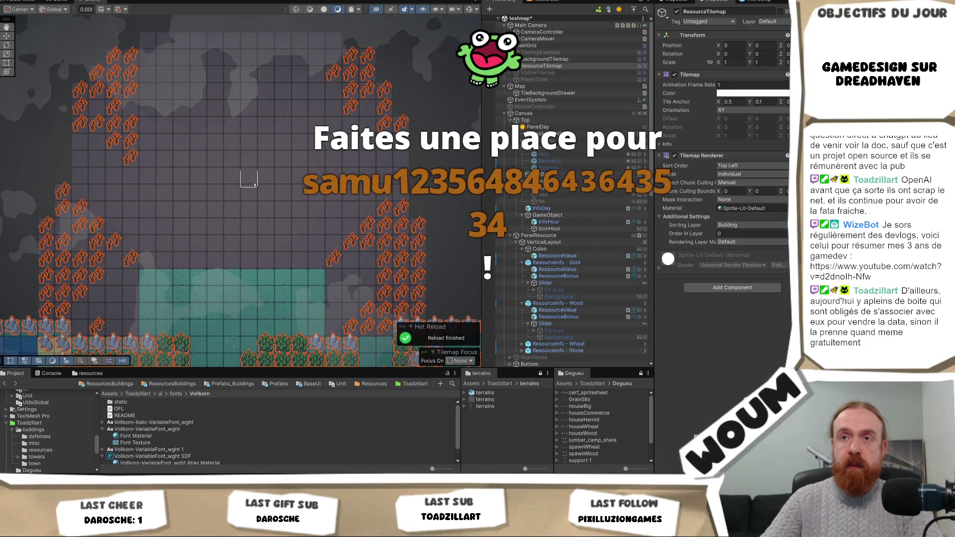
pyautogui.scroll(1, 253, 187)
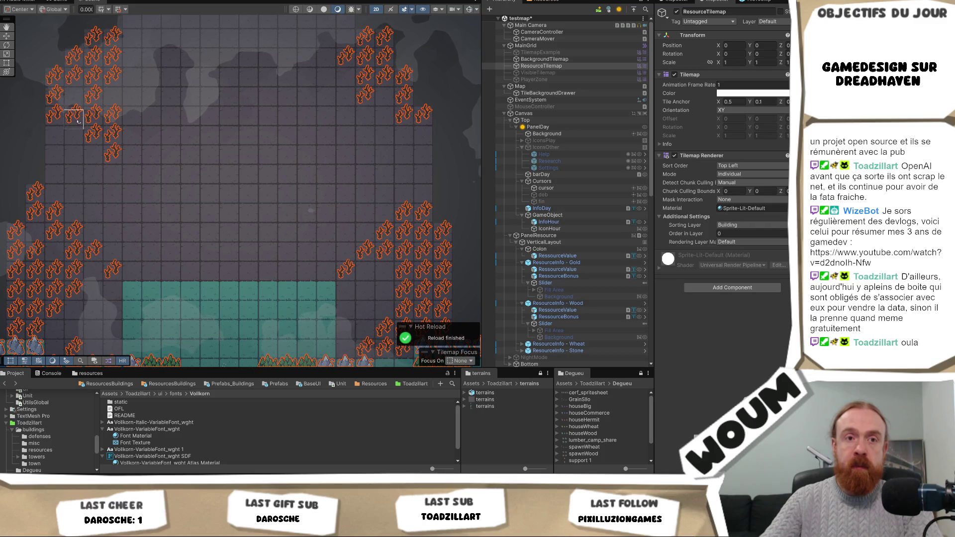
pyautogui.click(136, 248)
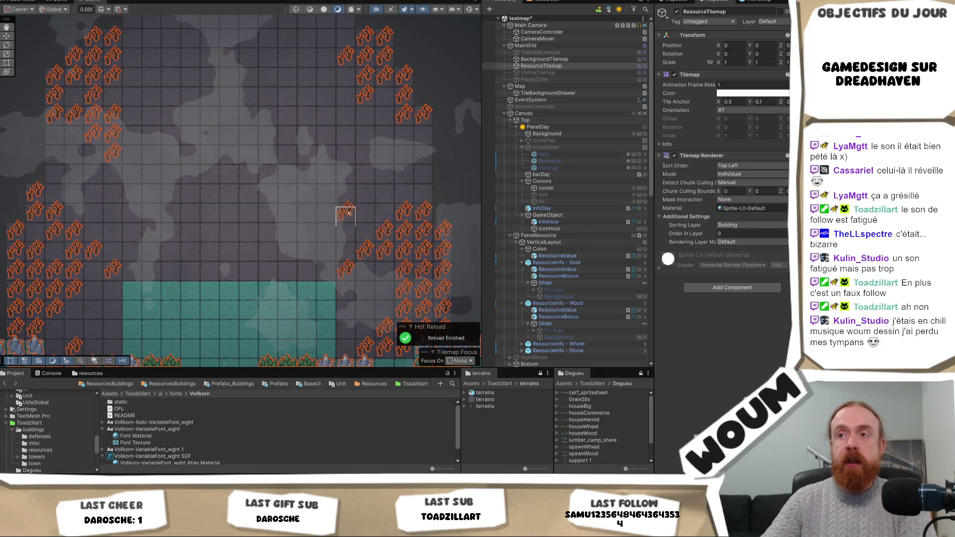
# Paint a small group of tree tiles near the top, redoing the first attempt
pyautogui.moveTo(381, 99); pyautogui.dragTo(338, 124)
pyautogui.hotkey('ctrl', 'z')
pyautogui.moveTo(344, 87)
pyautogui.mouseDown()
pyautogui.moveTo(347, 100)
pyautogui.moveTo(384, 118)
pyautogui.mouseUp()
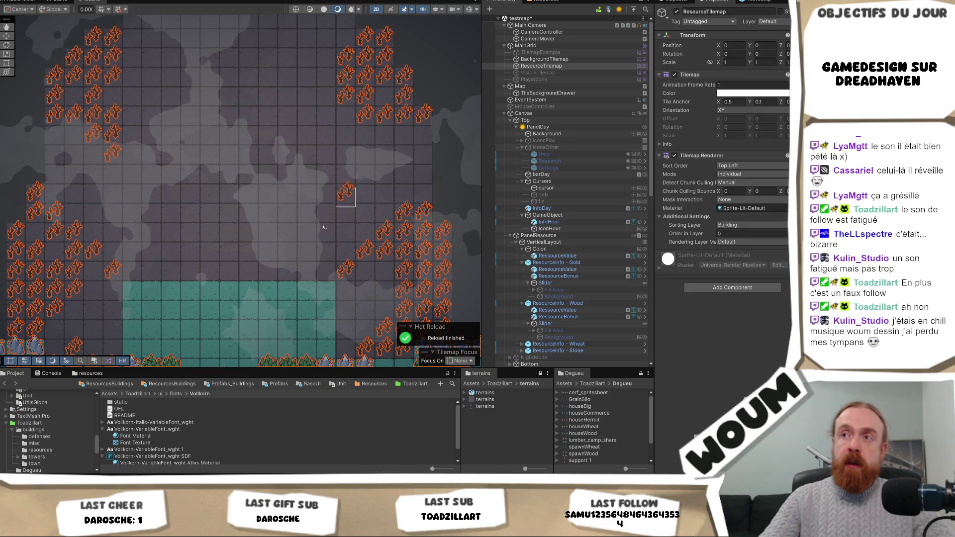
pyautogui.click(366, 135)
# Paint two more coral tree tiles, one in an empty cell and one on a teal cell
pyautogui.scroll(-2, 250, 234)
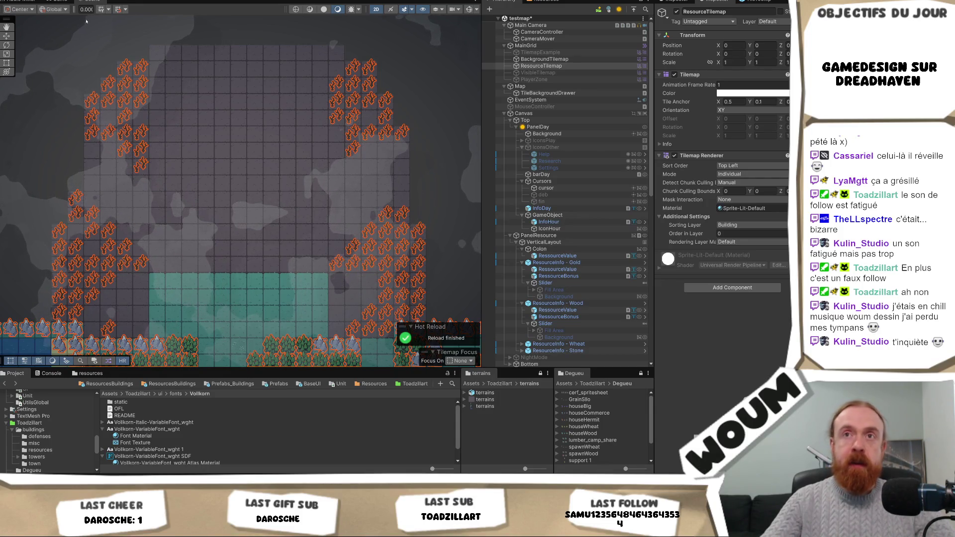
pyautogui.scroll(-2, 266, 190)
pyautogui.scroll(5, 266, 190)
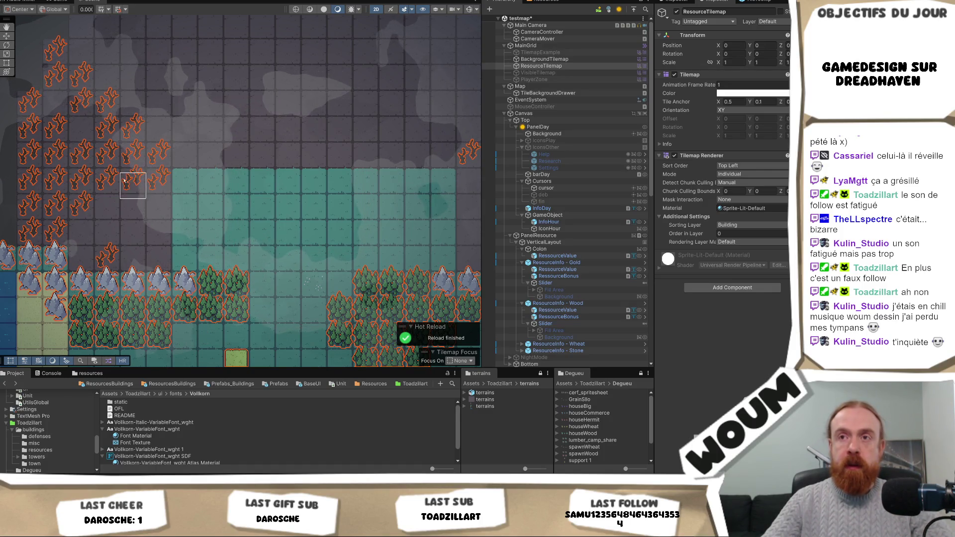
pyautogui.hscroll(10, 304, 203)
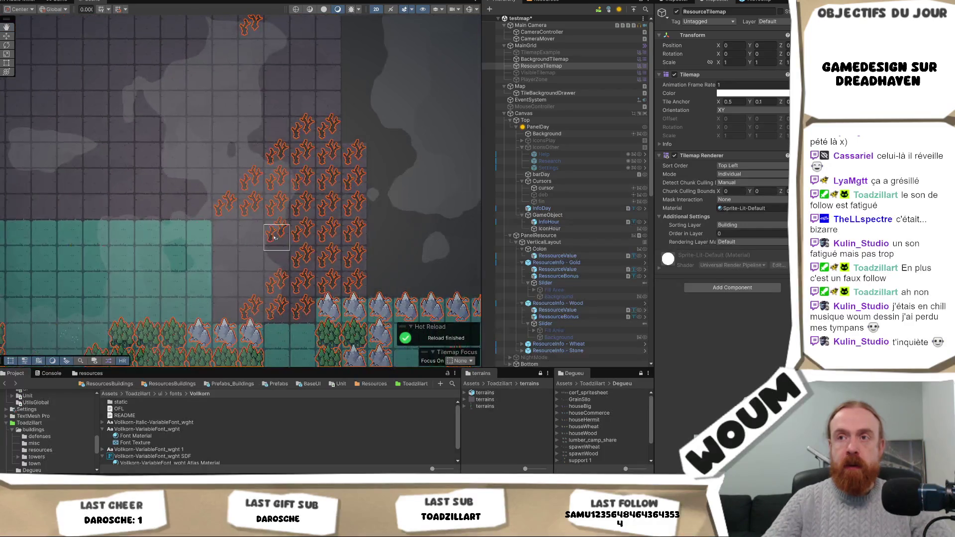
pyautogui.click(237, 230)
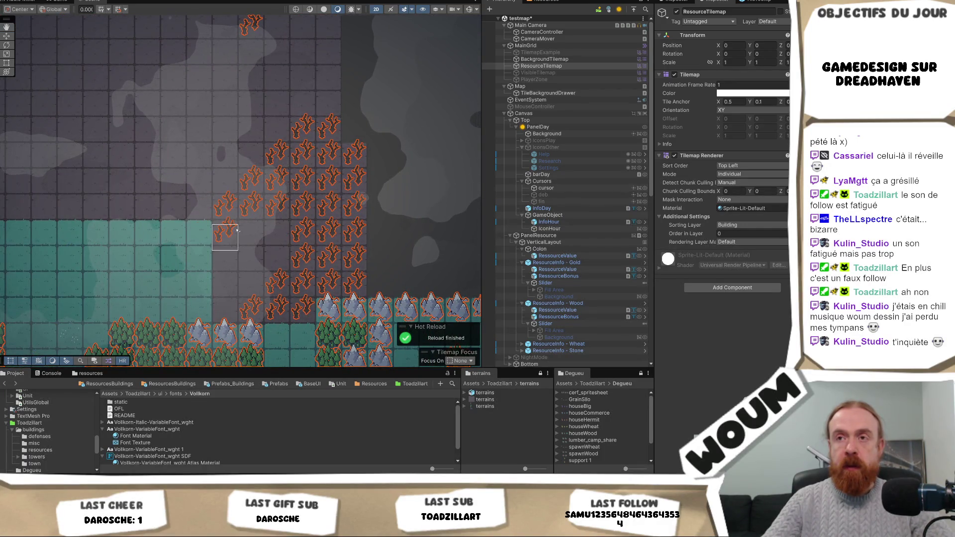
pyautogui.scroll(-1, 226, 263)
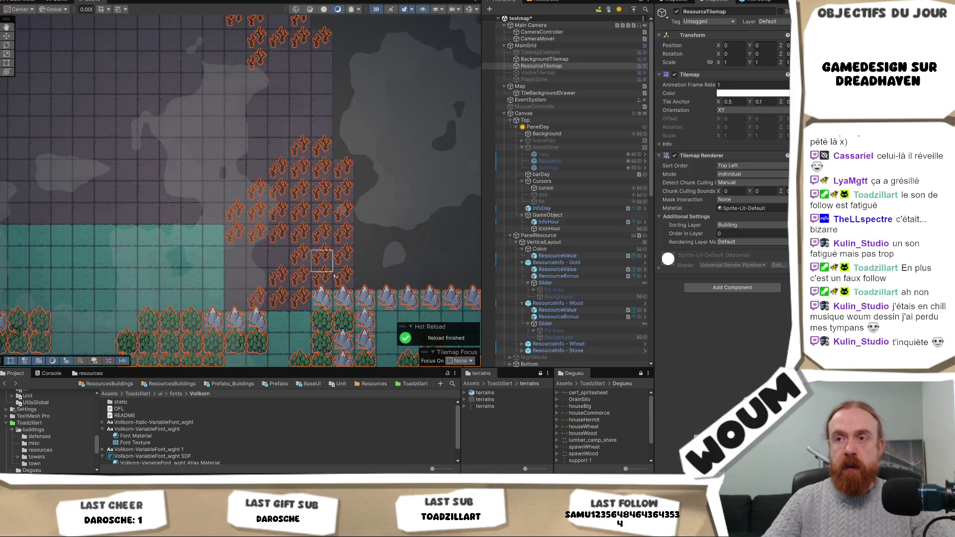
pyautogui.hscroll(10, 309, 269)
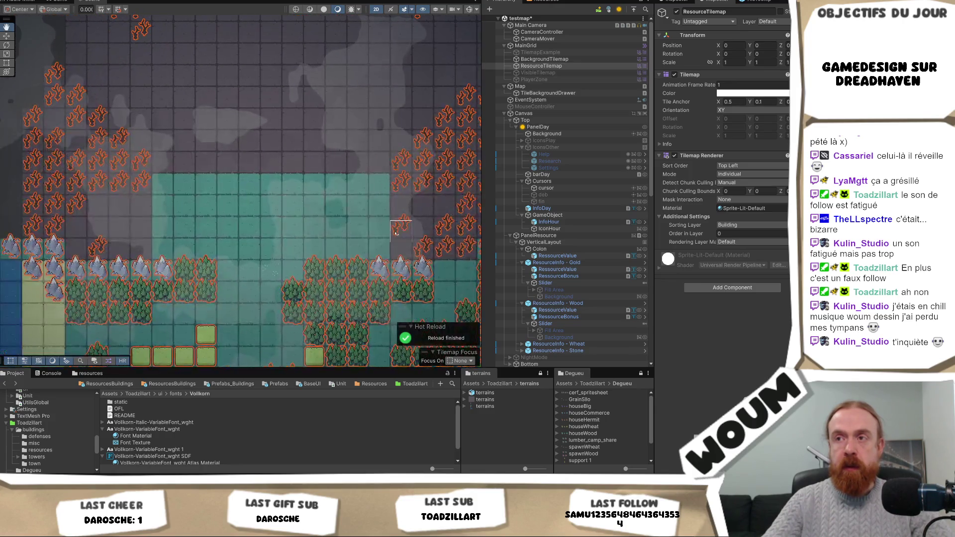
pyautogui.click(266, 277)
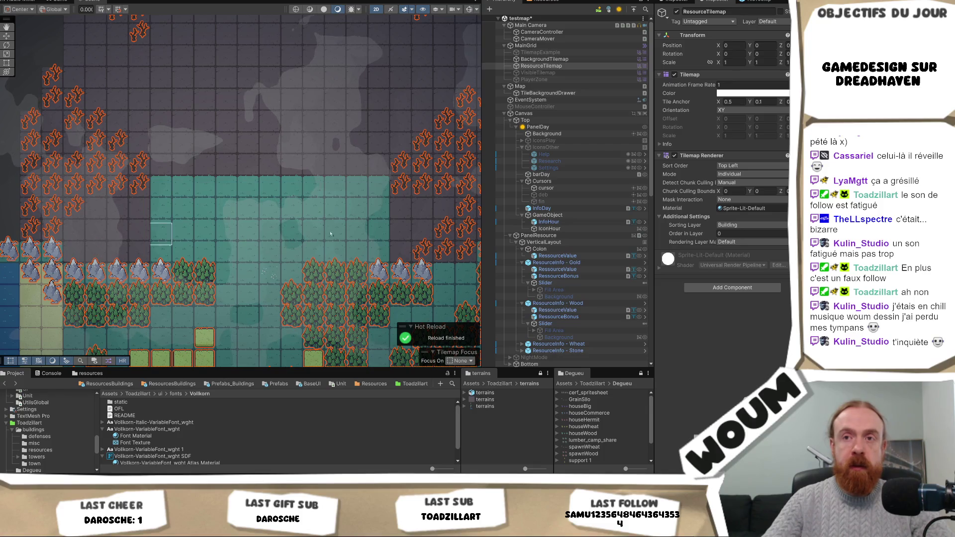
# Paint a row of mountain tiles along the top edge of the teal area
pyautogui.moveTo(367, 244); pyautogui.dragTo(253, 234)
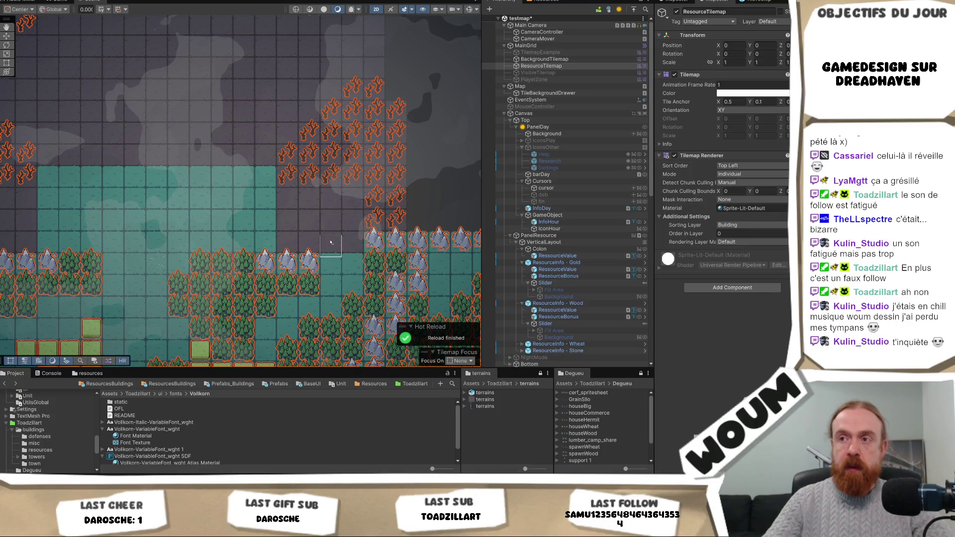
pyautogui.scroll(-1, 349, 256)
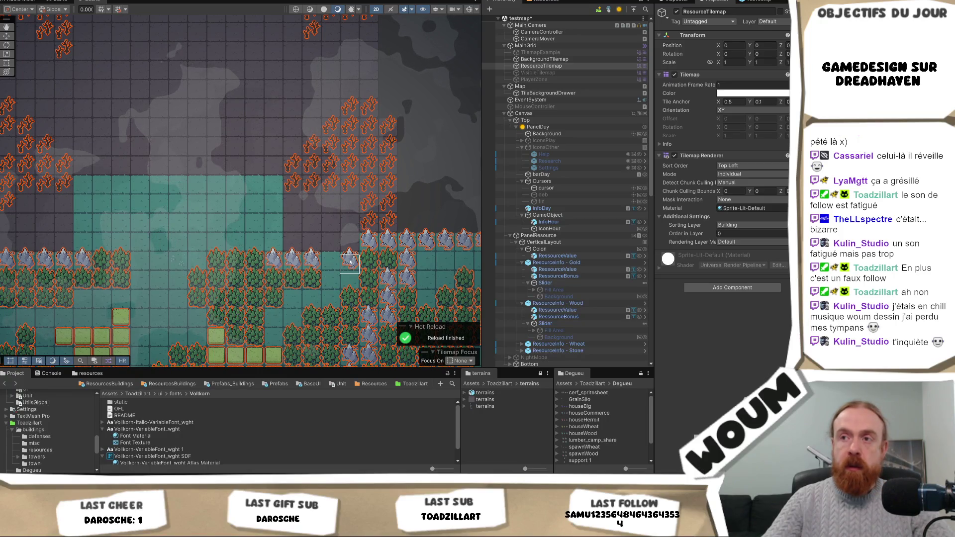
pyautogui.moveTo(348, 244); pyautogui.dragTo(330, 243)
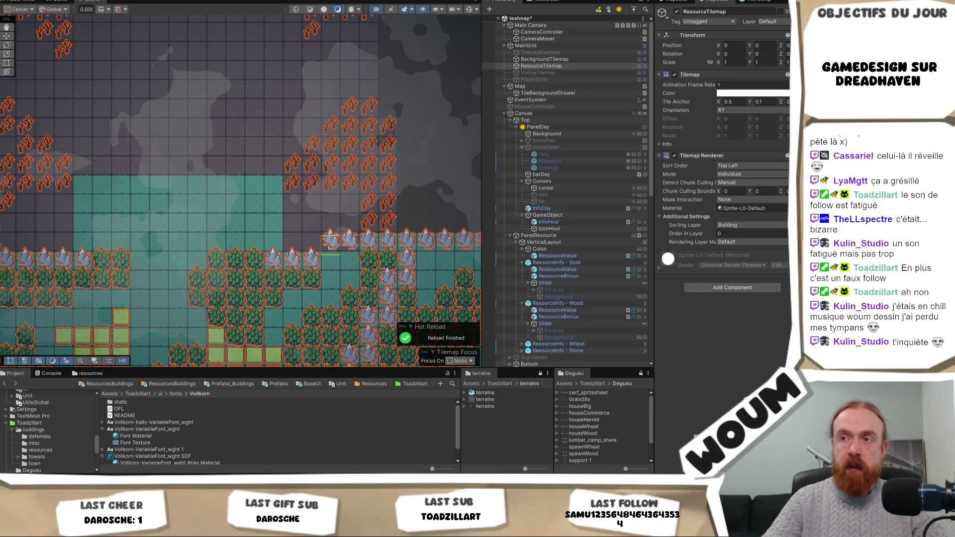
pyautogui.click(331, 262)
pyautogui.click(312, 244)
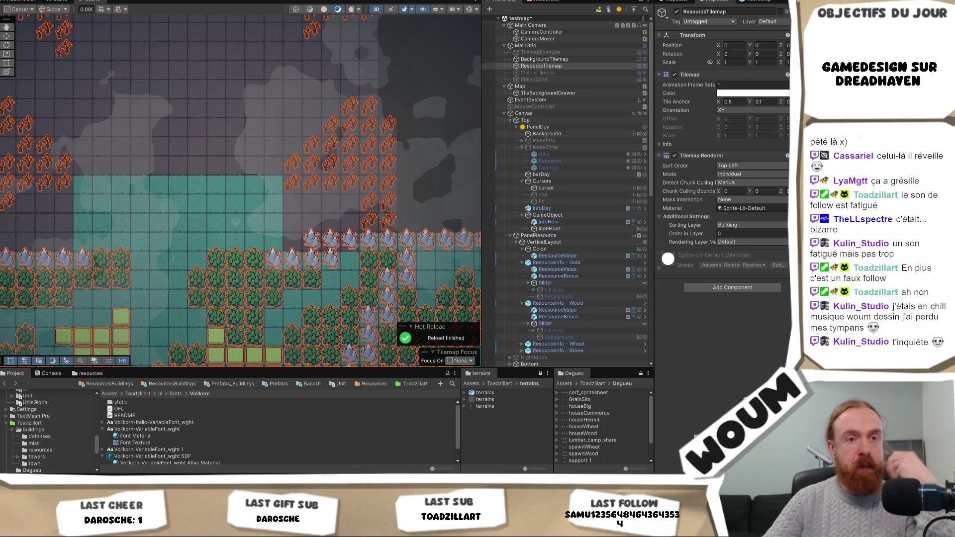
# Bring the lower-left part of the map into view and select BackgroundTilemap for painting
pyautogui.moveTo(209, 205)
pyautogui.mouseDown()
pyautogui.moveTo(345, 233)
pyautogui.moveTo(290, 269)
pyautogui.moveTo(255, 271)
pyautogui.mouseUp()
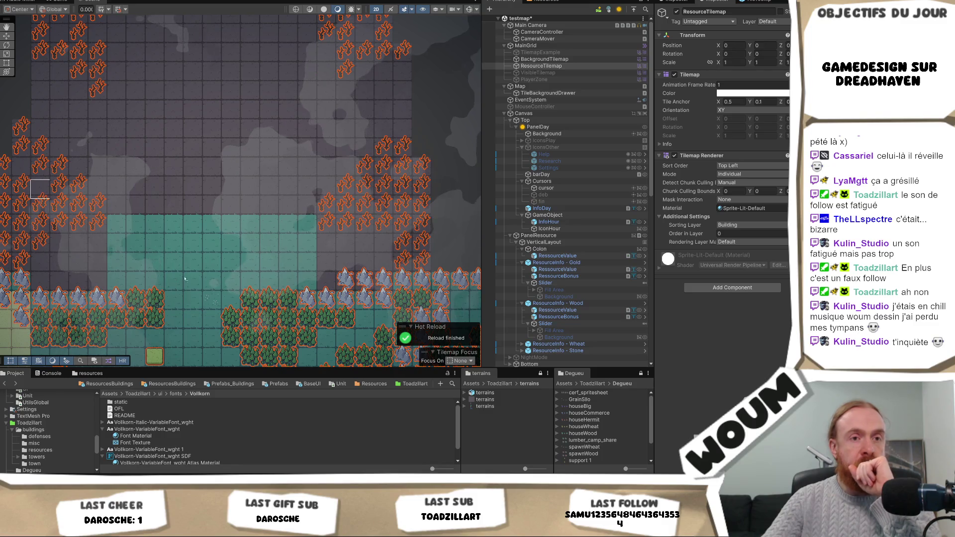
pyautogui.scroll(1, 383, 288)
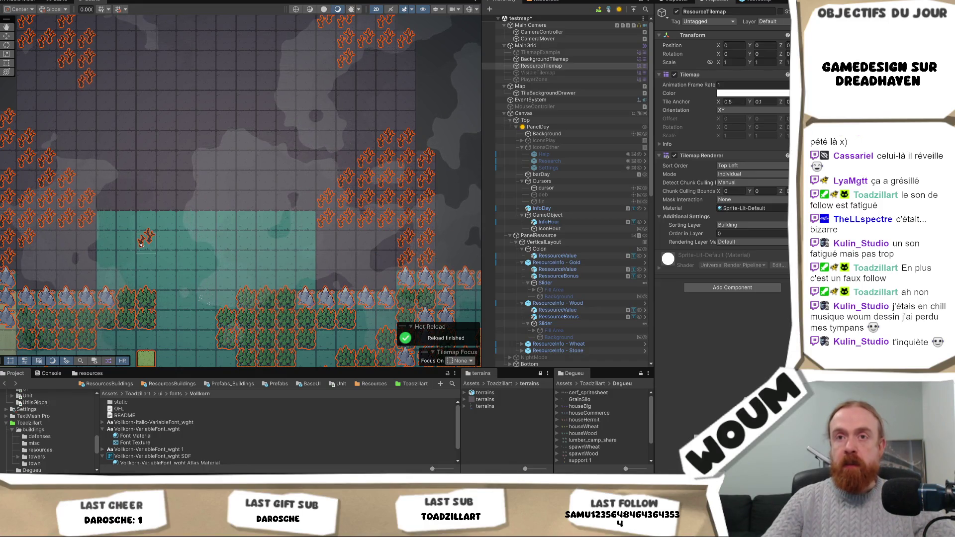
pyautogui.moveTo(140, 244); pyautogui.dragTo(232, 220)
pyautogui.moveTo(427, 240); pyautogui.dragTo(392, 240)
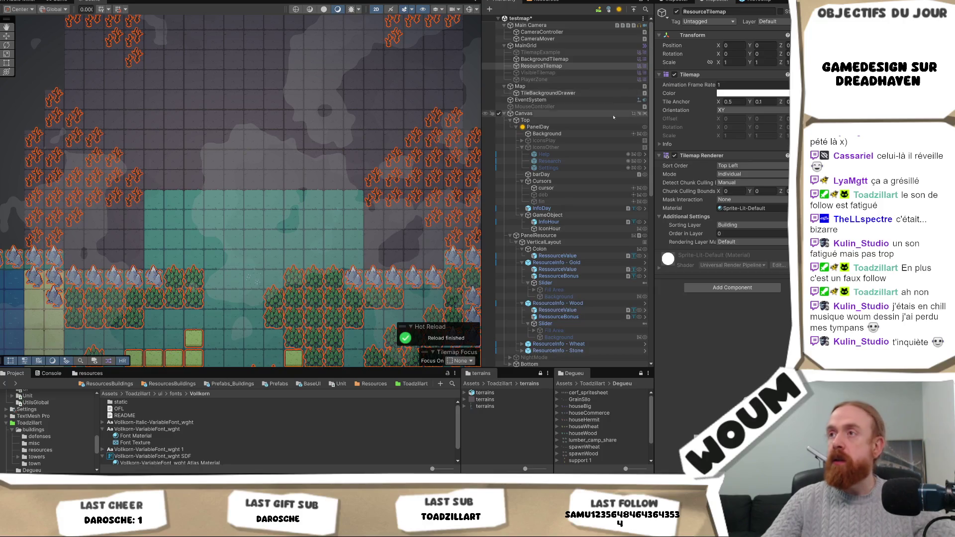
pyautogui.click(573, 60)
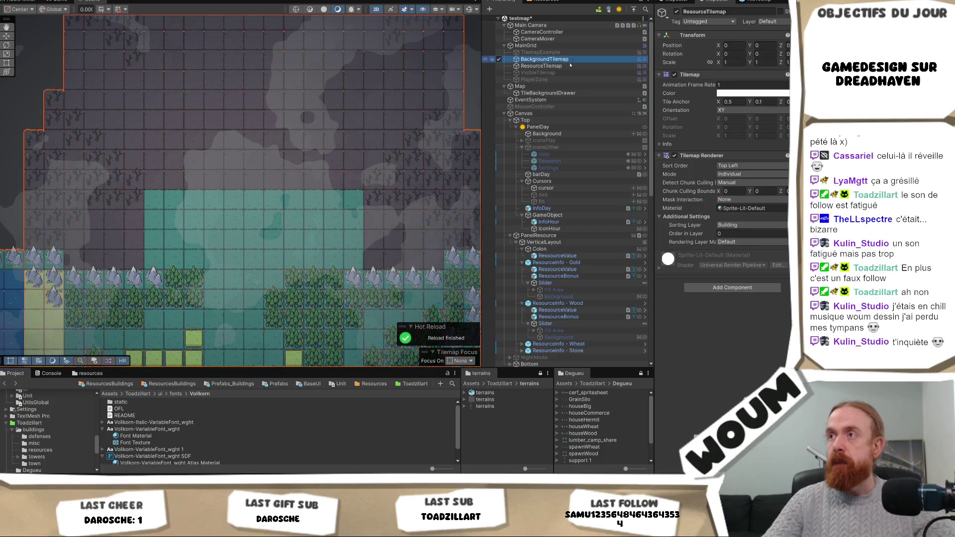
# Paint teal ground tiles across the upper rows and left side of BackgroundTilemap
pyautogui.moveTo(398, 224)
pyautogui.mouseDown()
pyautogui.moveTo(434, 222)
pyautogui.moveTo(432, 242)
pyautogui.moveTo(386, 245)
pyautogui.moveTo(386, 256)
pyautogui.moveTo(430, 261)
pyautogui.mouseUp()
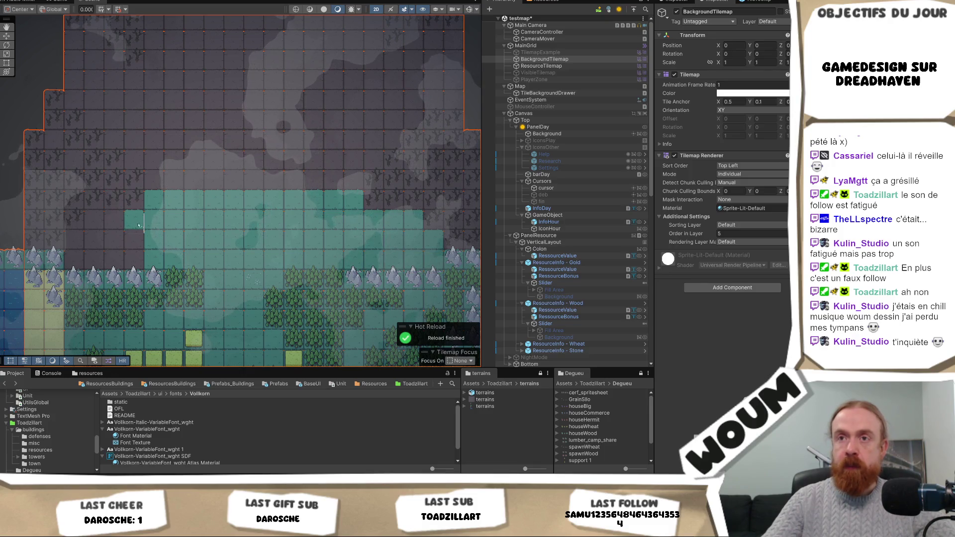
pyautogui.moveTo(119, 220)
pyautogui.mouseDown()
pyautogui.moveTo(72, 241)
pyautogui.moveTo(159, 242)
pyautogui.mouseUp()
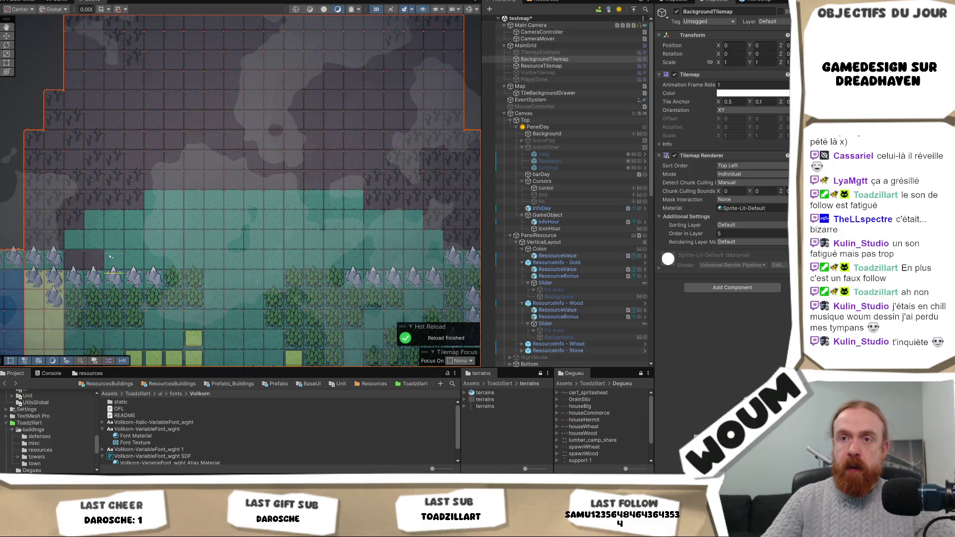
pyautogui.scroll(-3, 189, 248)
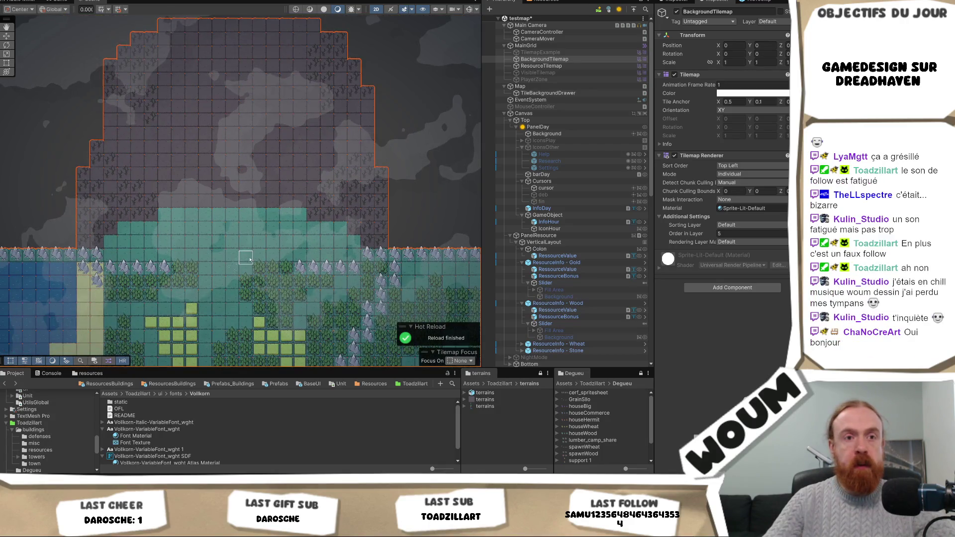
pyautogui.scroll(5, 250, 259)
pyautogui.scroll(-1, 244, 257)
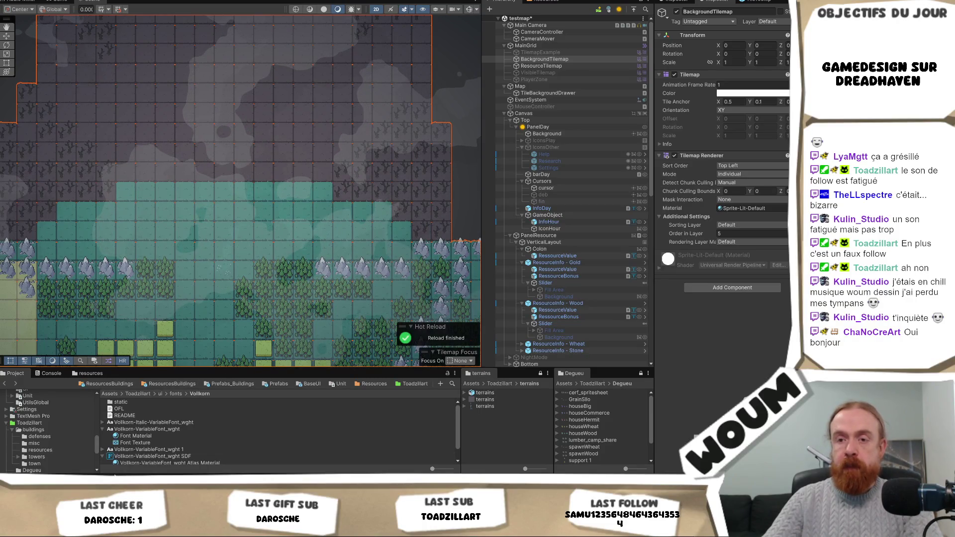
pyautogui.hotkey('alt', 'Tab')
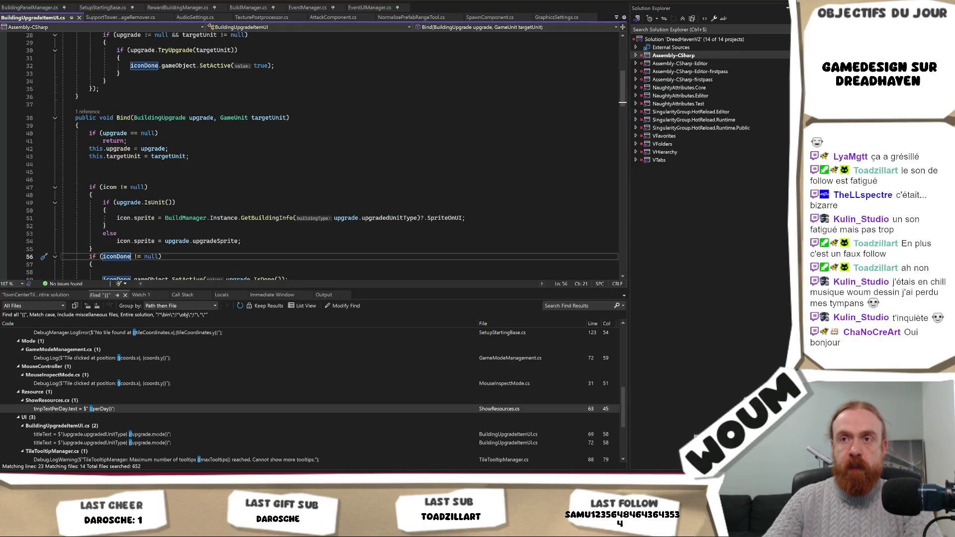
pyautogui.hotkey('alt', 'Tab')
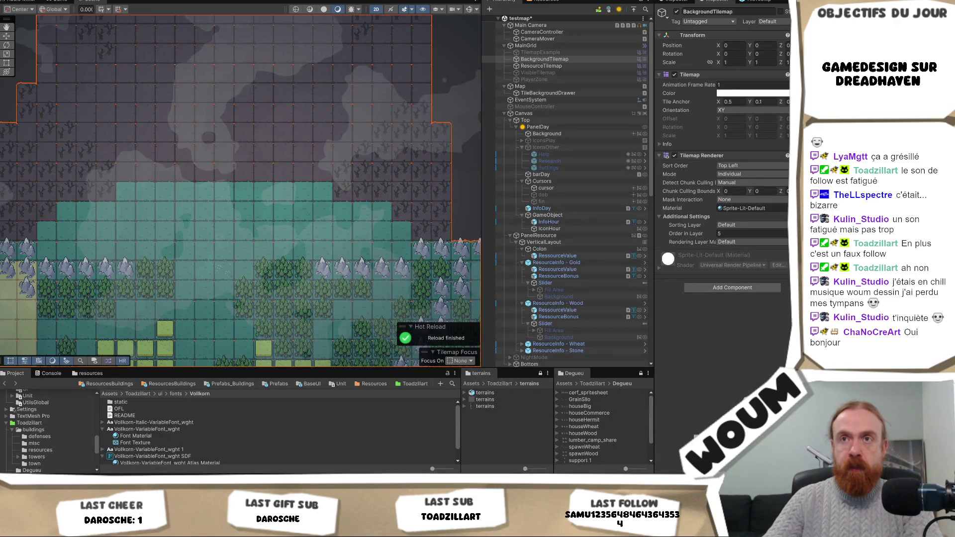
# Paint dark ground tiles along the BackgroundTilemap's upper-left edge
pyautogui.moveTo(288, 86); pyautogui.dragTo(309, 218)
pyautogui.scroll(-2, 308, 219)
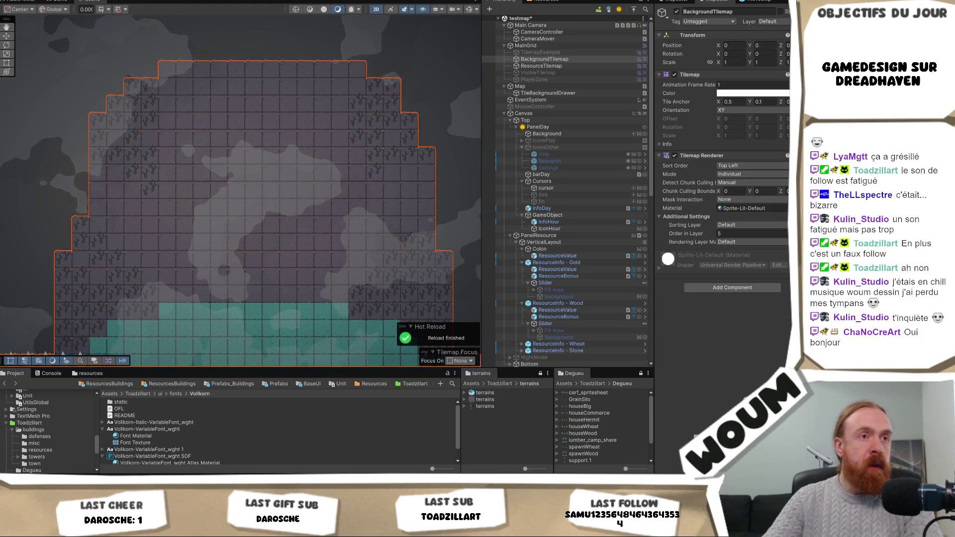
pyautogui.scroll(2, 95, 194)
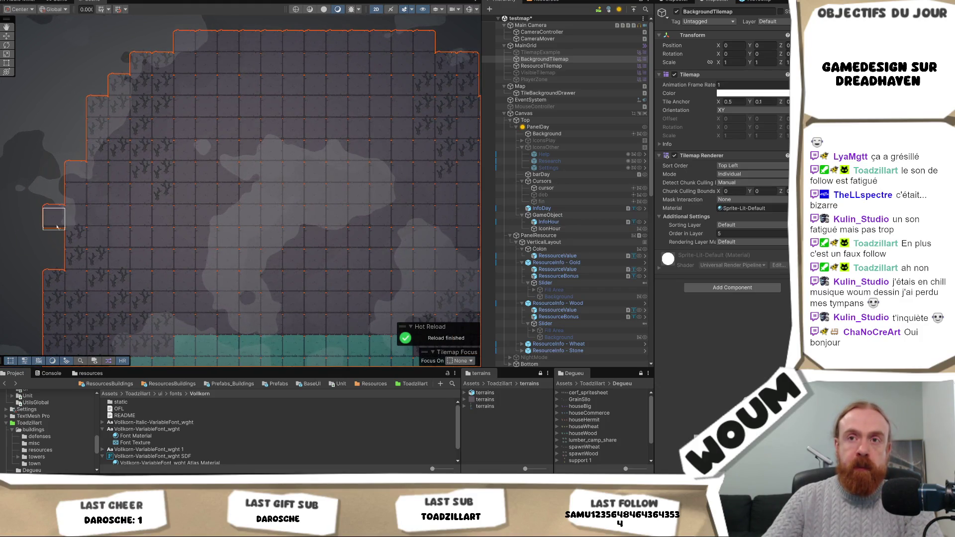
pyautogui.moveTo(74, 209); pyautogui.dragTo(169, 181)
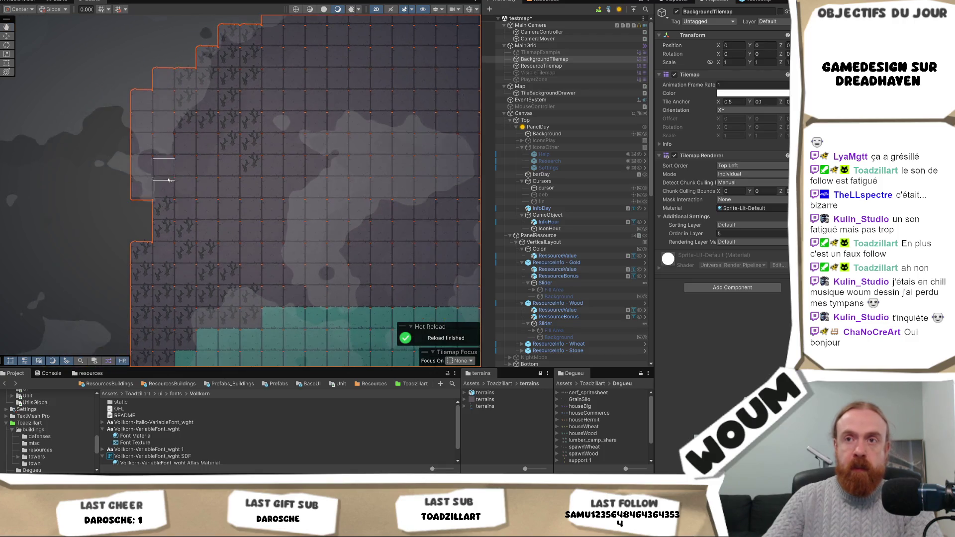
pyautogui.click(125, 81)
pyautogui.moveTo(134, 80)
pyautogui.mouseDown()
pyautogui.moveTo(124, 144)
pyautogui.moveTo(100, 169)
pyautogui.moveTo(99, 191)
pyautogui.moveTo(98, 57)
pyautogui.moveTo(142, 57)
pyautogui.moveTo(120, 35)
pyautogui.moveTo(154, 60)
pyautogui.moveTo(164, 35)
pyautogui.moveTo(141, 35)
pyautogui.mouseUp()
pyautogui.scroll(-2, 258, 188)
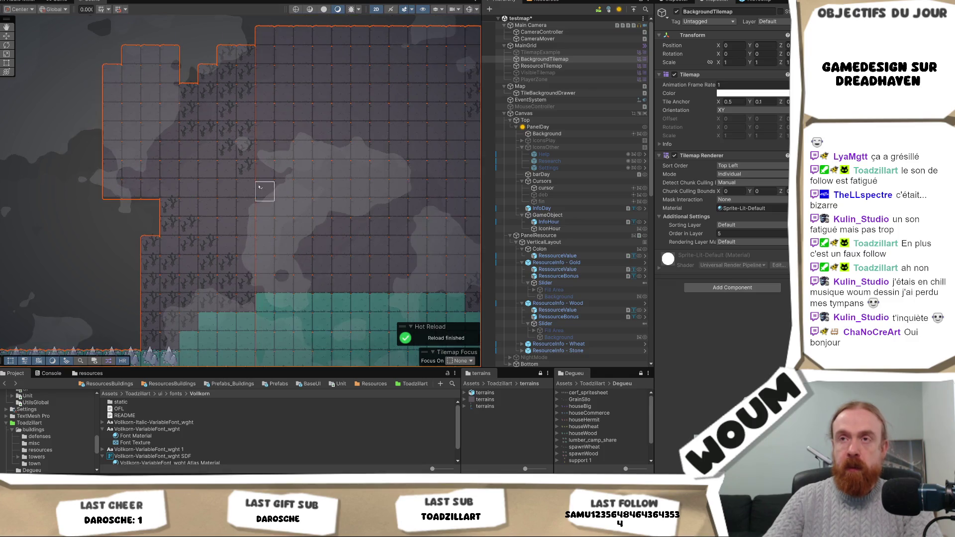
# Paint dark ground tiles extending the map's right and upper-right edges
pyautogui.moveTo(259, 187); pyautogui.dragTo(49, 214)
pyautogui.moveTo(358, 231)
pyautogui.mouseDown()
pyautogui.moveTo(362, 199)
pyautogui.moveTo(398, 140)
pyautogui.moveTo(418, 176)
pyautogui.moveTo(385, 205)
pyautogui.moveTo(381, 237)
pyautogui.moveTo(399, 180)
pyautogui.moveTo(418, 238)
pyautogui.mouseUp()
pyautogui.moveTo(362, 140)
pyautogui.mouseDown()
pyautogui.moveTo(438, 122)
pyautogui.moveTo(405, 238)
pyautogui.moveTo(294, 233)
pyautogui.mouseUp()
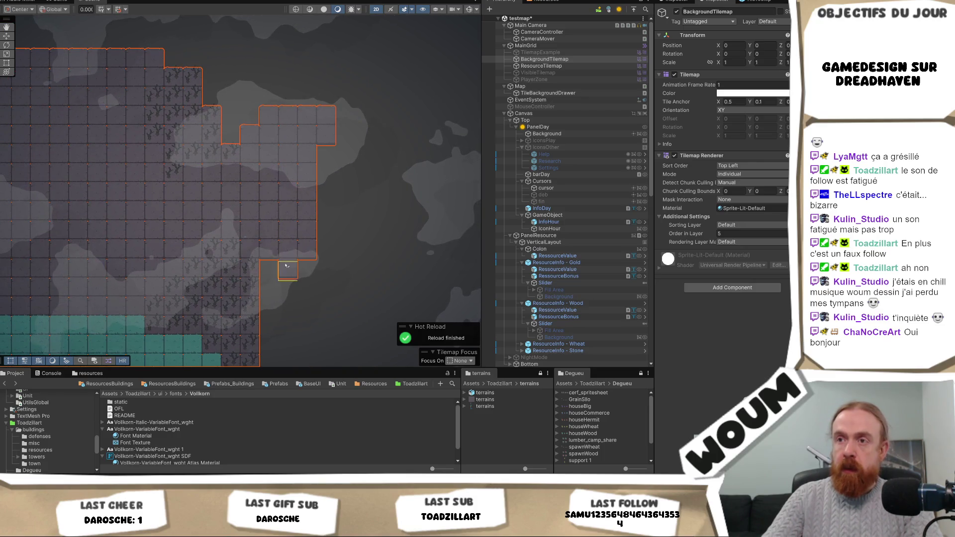
pyautogui.scroll(-2, 334, 191)
pyautogui.moveTo(209, 196); pyautogui.dragTo(387, 193)
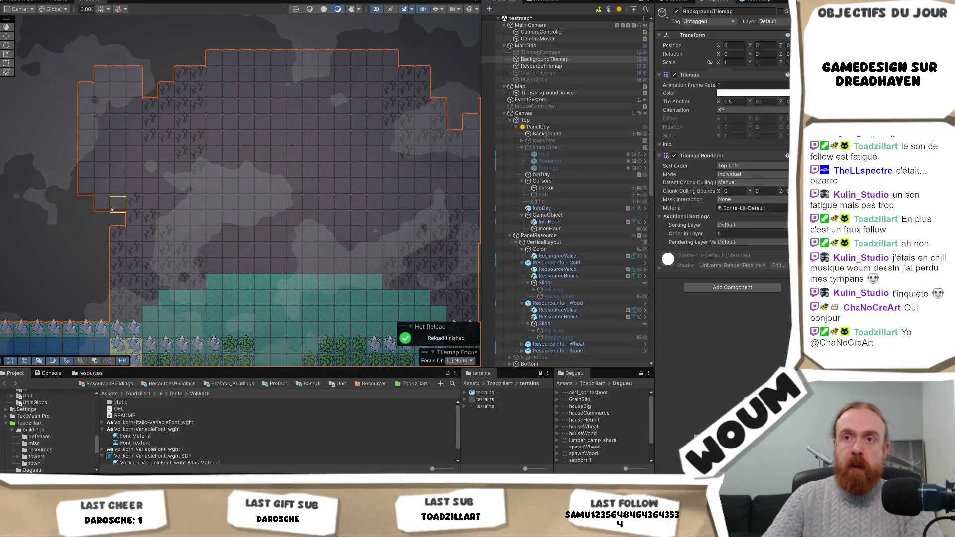
pyautogui.scroll(-1, 149, 170)
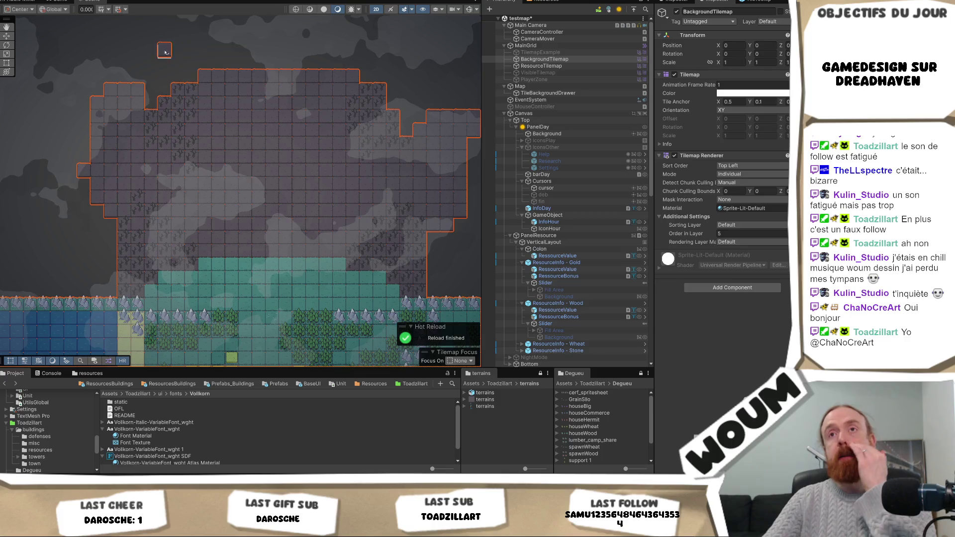
pyautogui.scroll(2, 249, 159)
pyautogui.scroll(1, 219, 136)
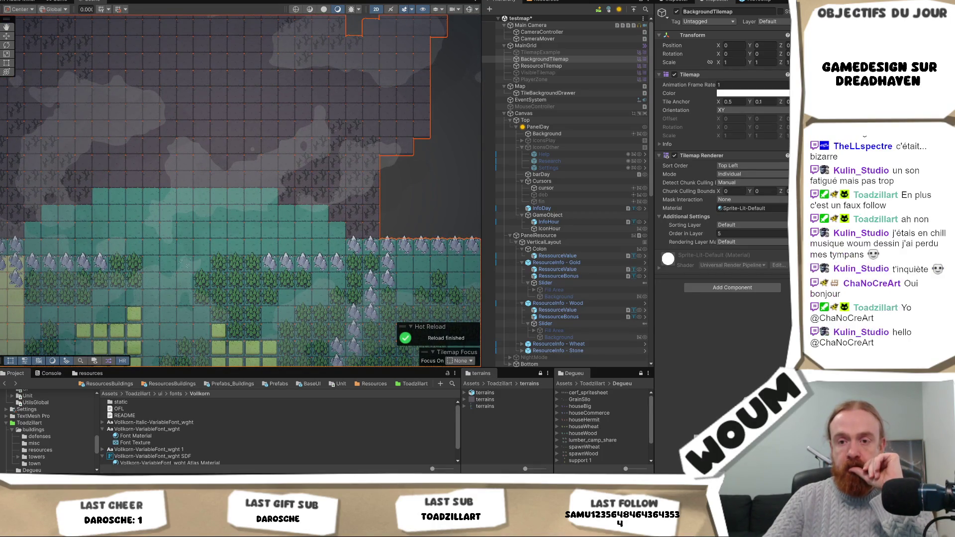
pyautogui.hotkey('alt', 'Tab')
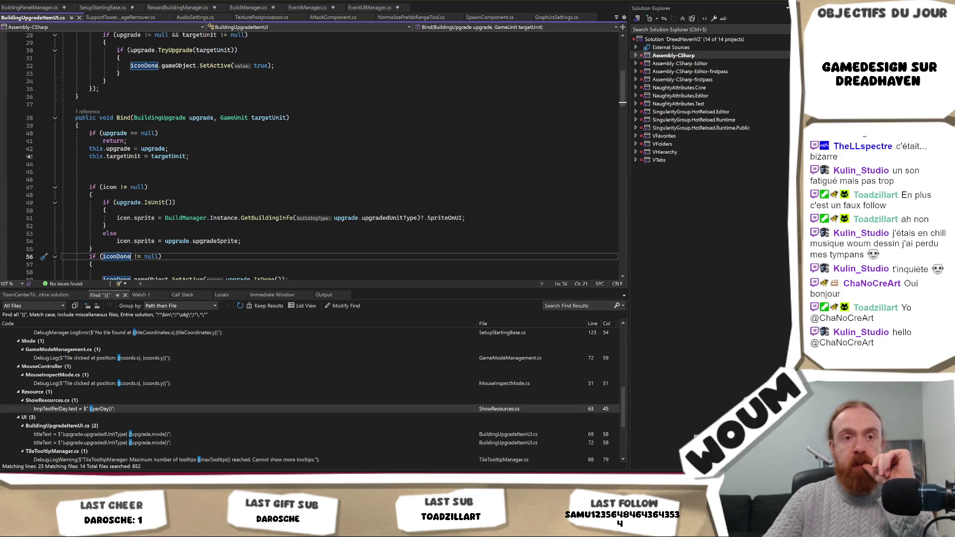
# Compare the Unity tilemap with BuildingUpgradeItemUI.cs's Bind method, then bring up SetupStartingBase.cs
pyautogui.hotkey('alt', 'Tab')
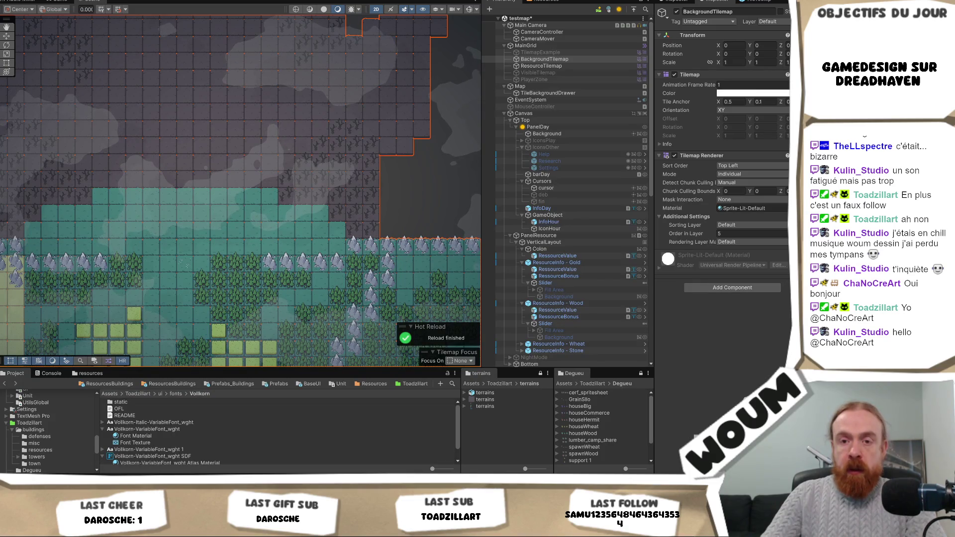
pyautogui.hotkey('alt', 'Tab')
pyautogui.click(238, 141)
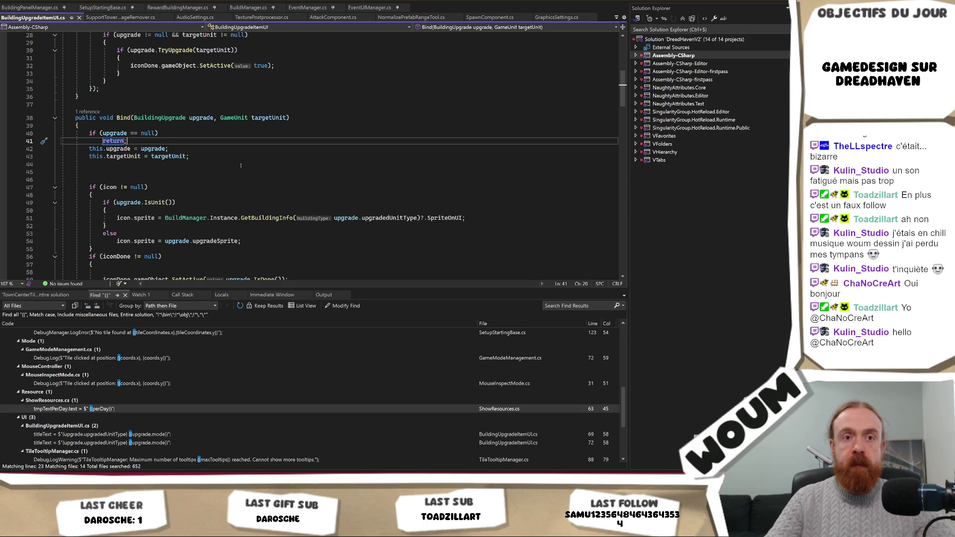
pyautogui.hotkey('alt', 'Tab')
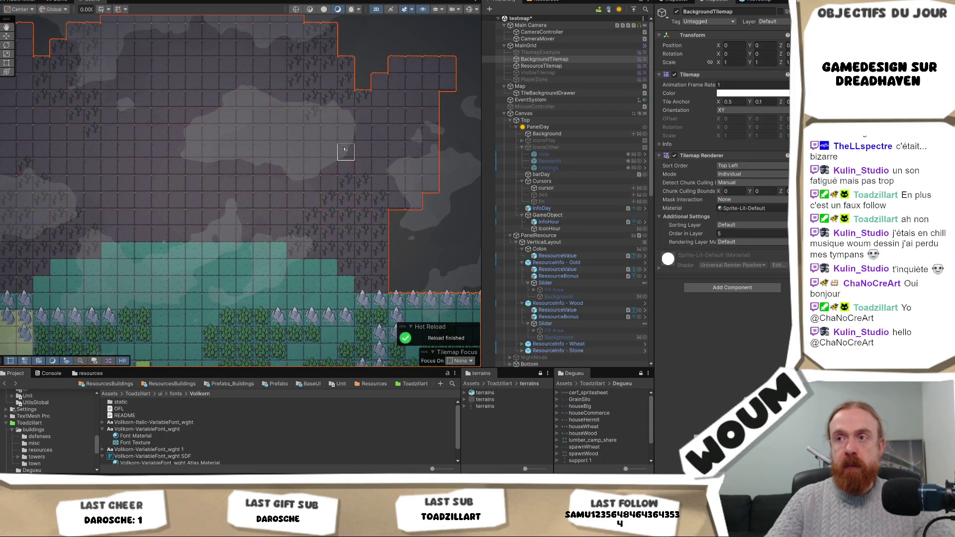
pyautogui.hotkey('alt', 'Tab')
pyautogui.click(261, 164)
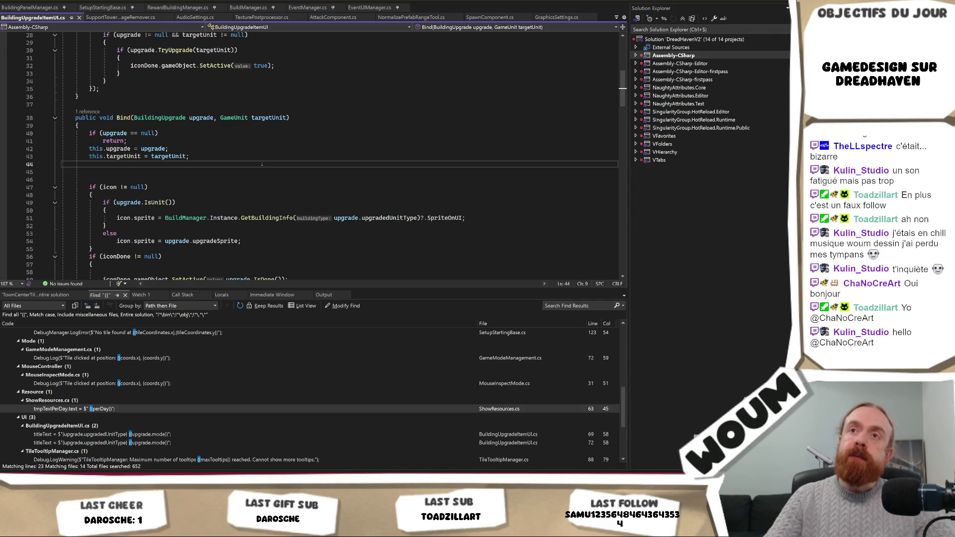
pyautogui.click(114, 6)
# Wrap the wall PlaceBuilding calls on lines 43–50 in /* */, save, and return to Unity
pyautogui.scroll(-8, 255, 167)
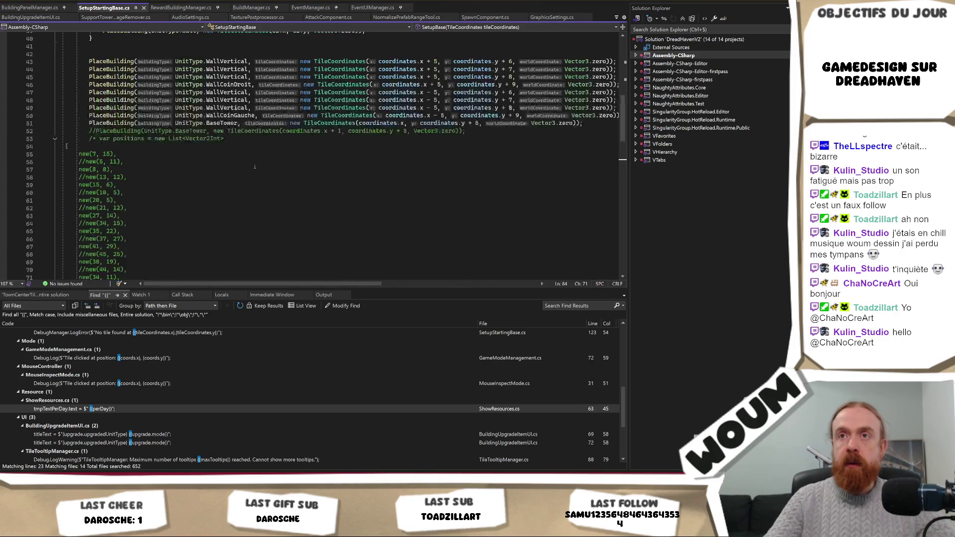
pyautogui.scroll(5, 254, 166)
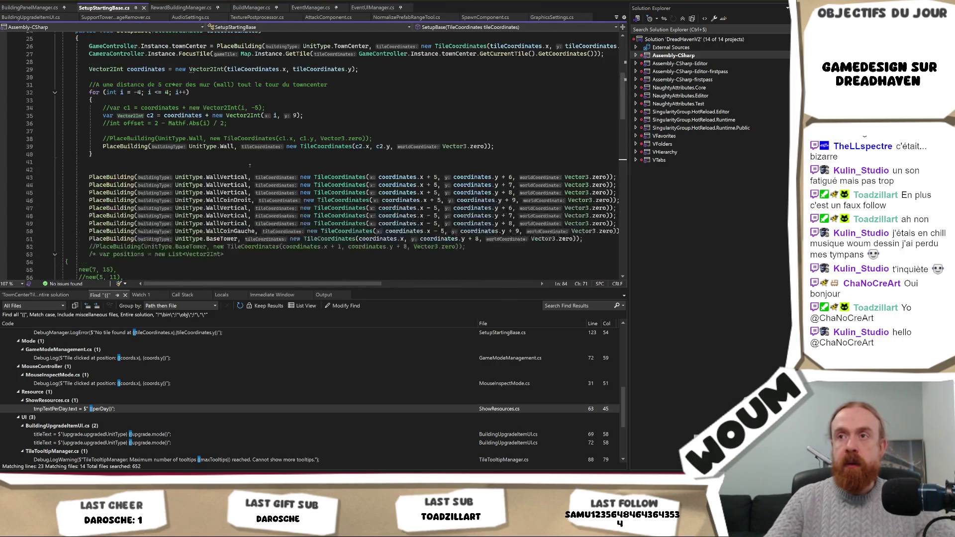
pyautogui.click(82, 177)
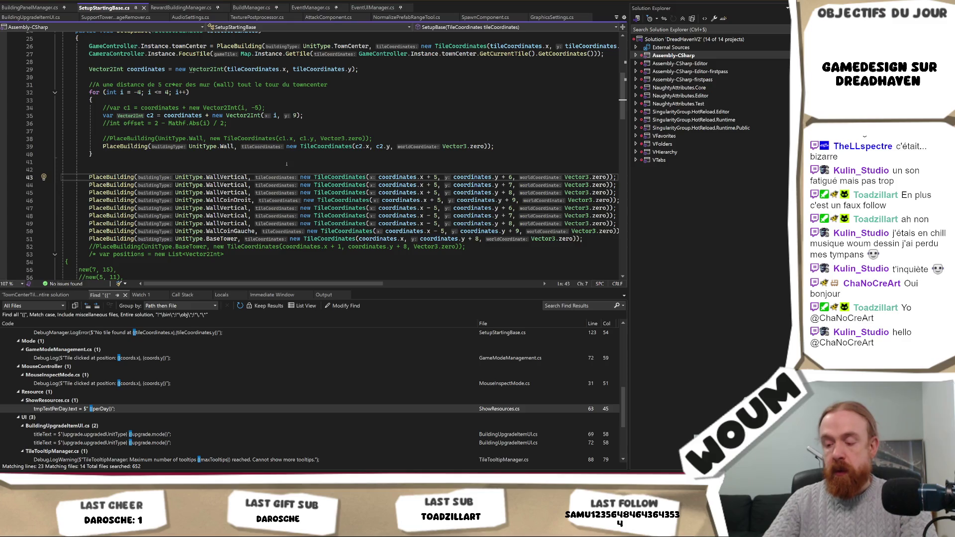
pyautogui.write('/*')
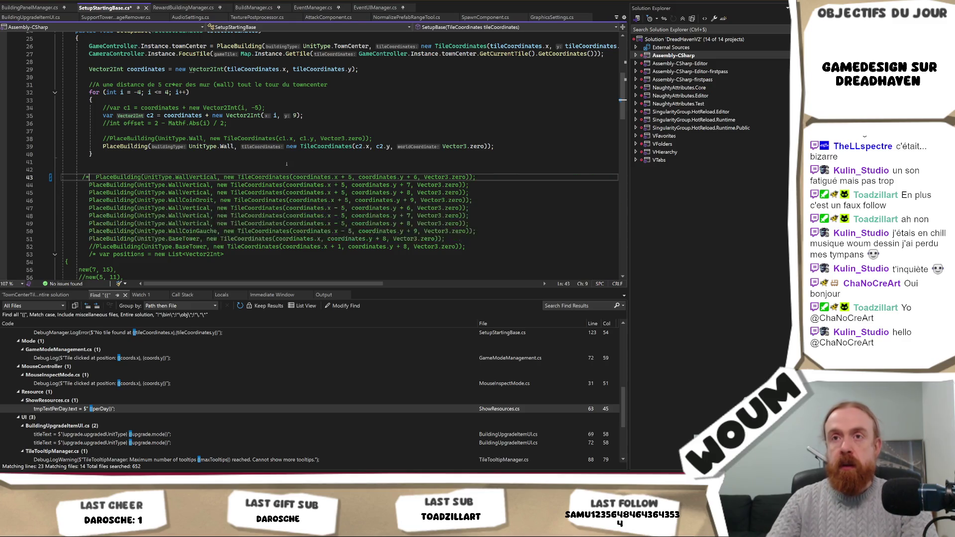
pyautogui.click(519, 232)
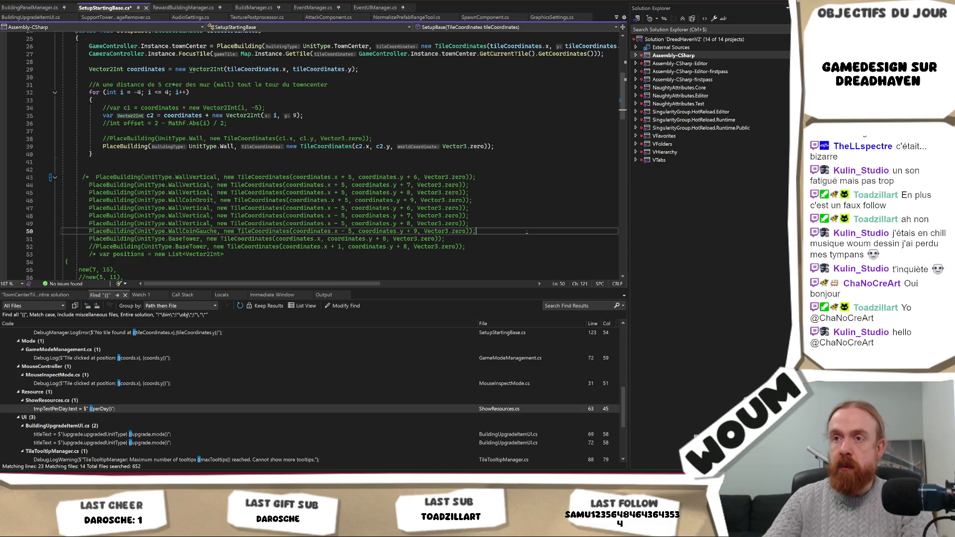
pyautogui.write('*/')
pyautogui.hotkey('ctrl', 's')
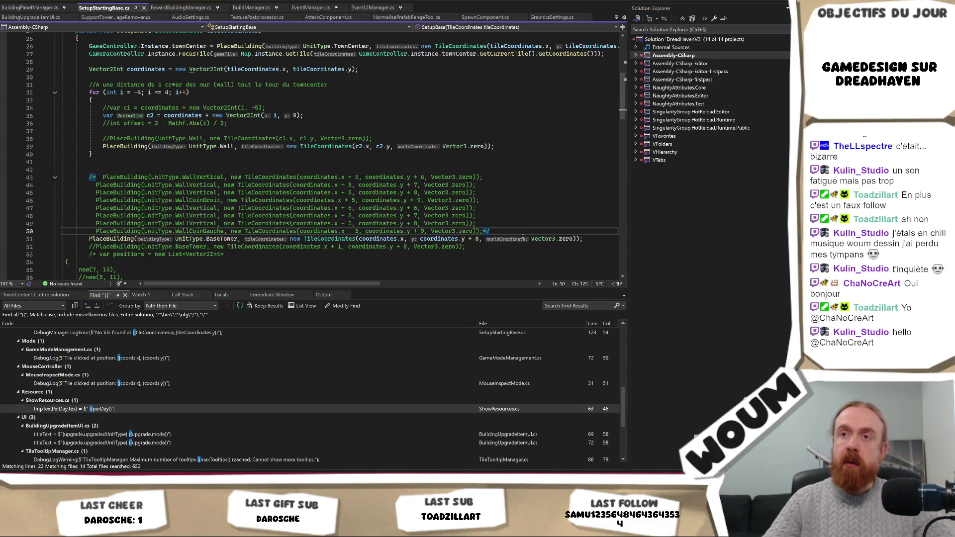
pyautogui.hotkey('alt', 'Tab')
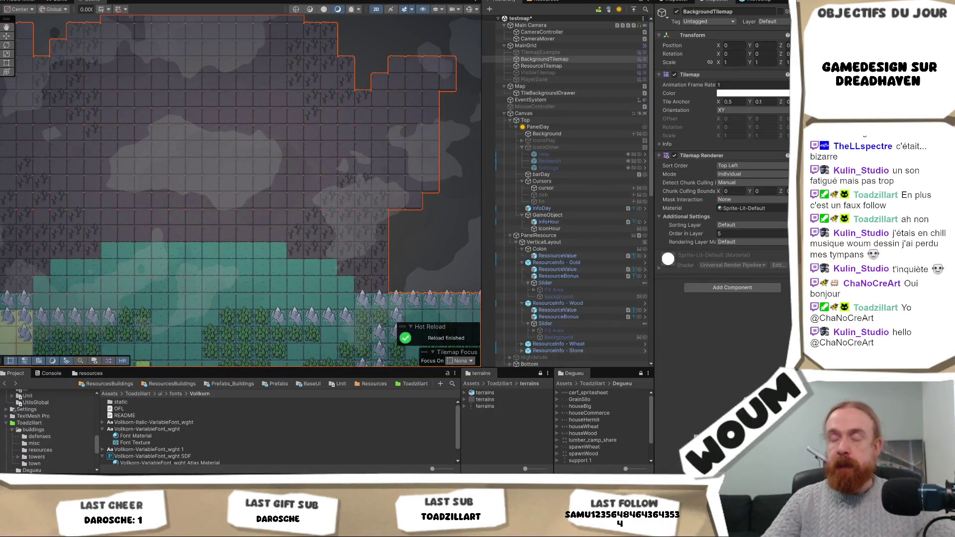
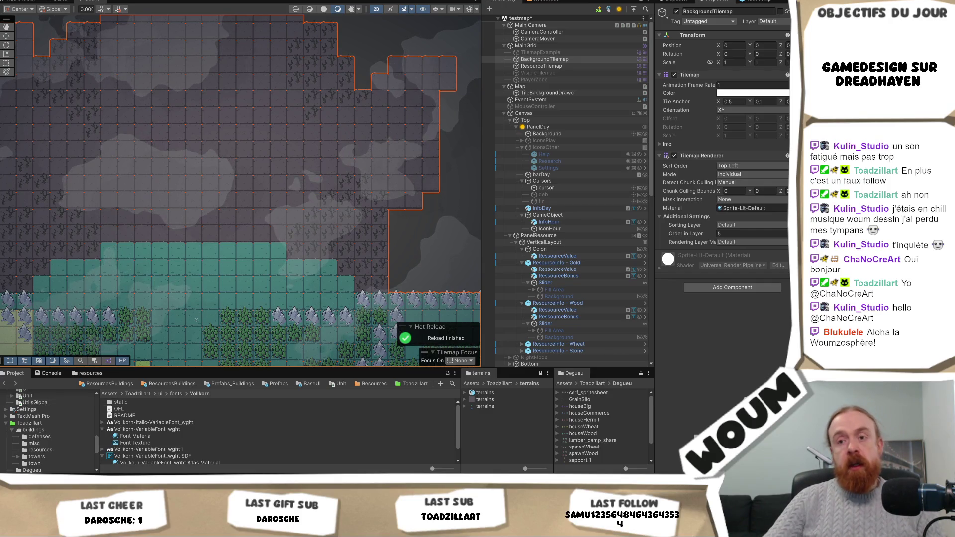
# Switch from the reloading Unity editor to the browser showing the DreadHaven Miro board and Kanban
pyautogui.moveTo(123, 528)
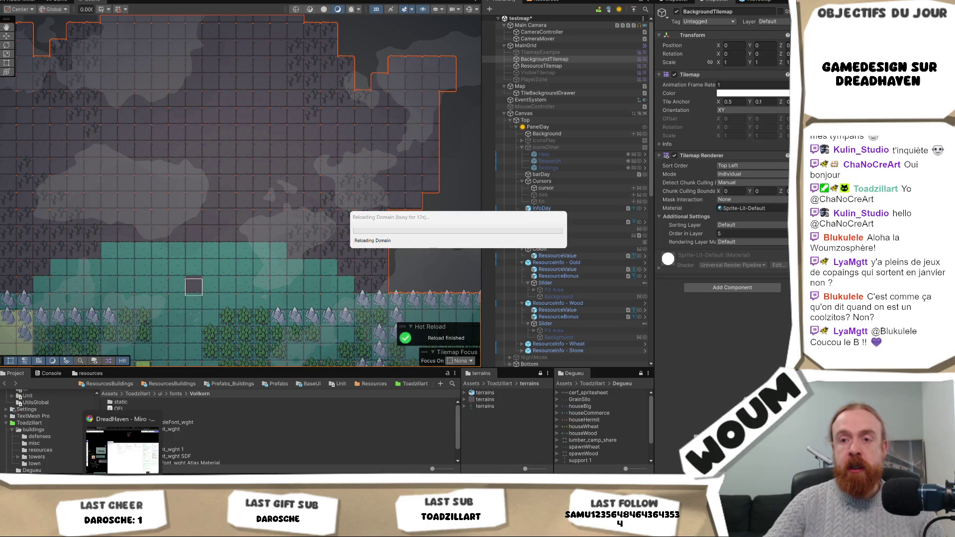
pyautogui.hotkey('alt', 'Tab')
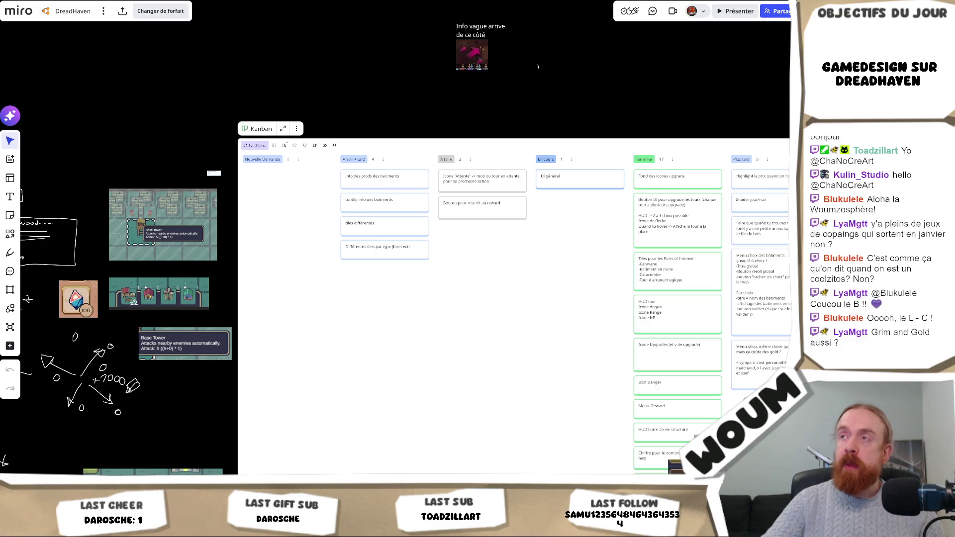
# Leave the DreadHaven Miro board for a fresh browser tab on the Google start page
pyautogui.hotkey('alt', 'Tab')
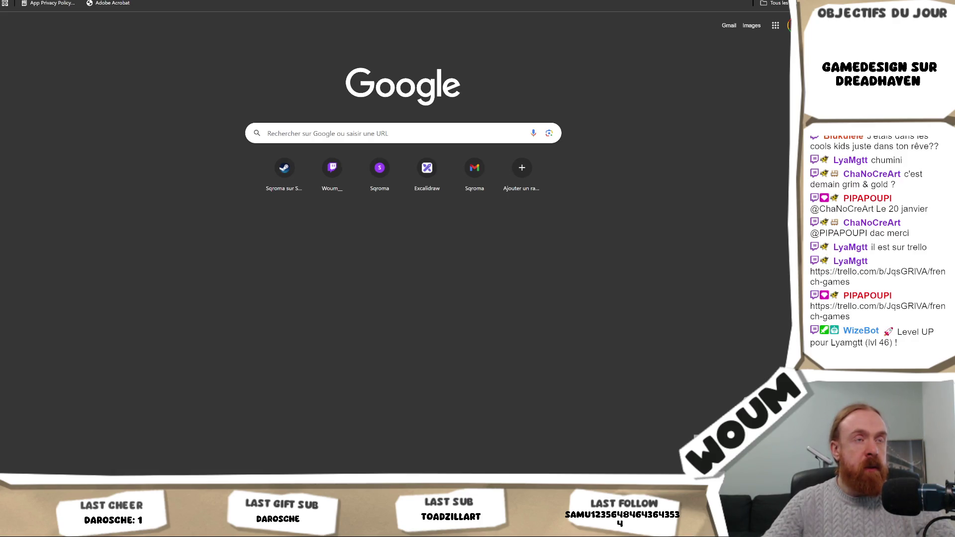
# Open the pasted French games Trello board, dismiss its about dialog, and open the DeadCore Redux 15/01/26 card
pyautogui.write('https://trello.com/b/JqsGRIVA/french-games')
pyautogui.press('Return')
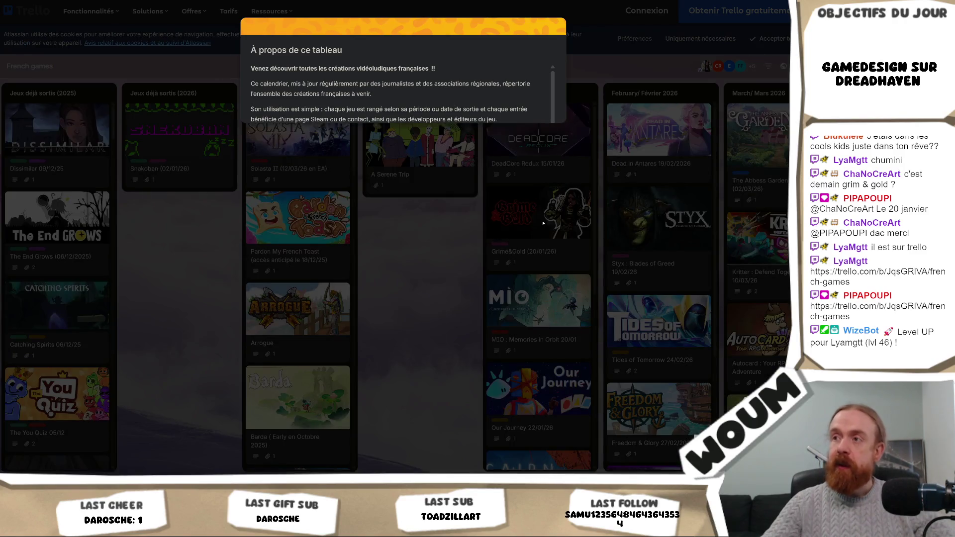
pyautogui.scroll(-1, 538, 101)
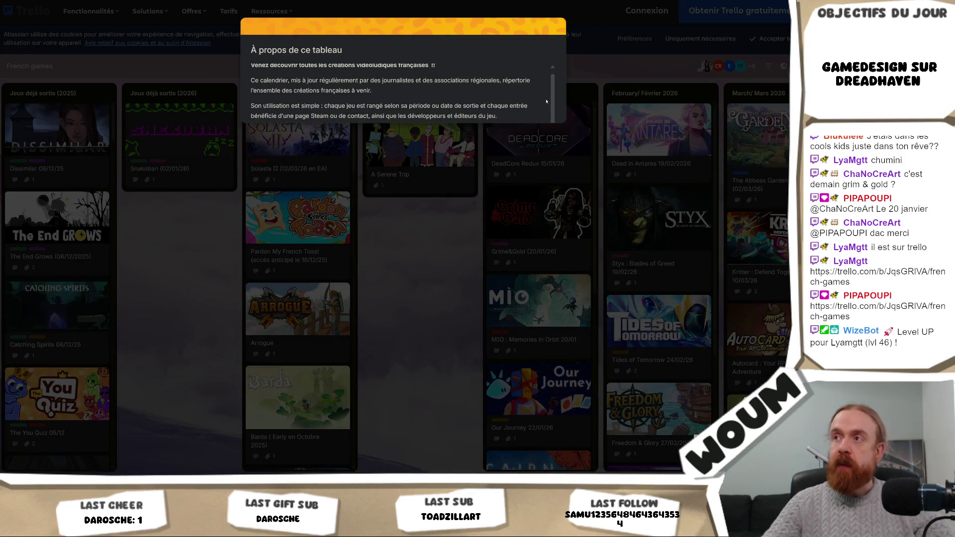
pyautogui.click(429, 214)
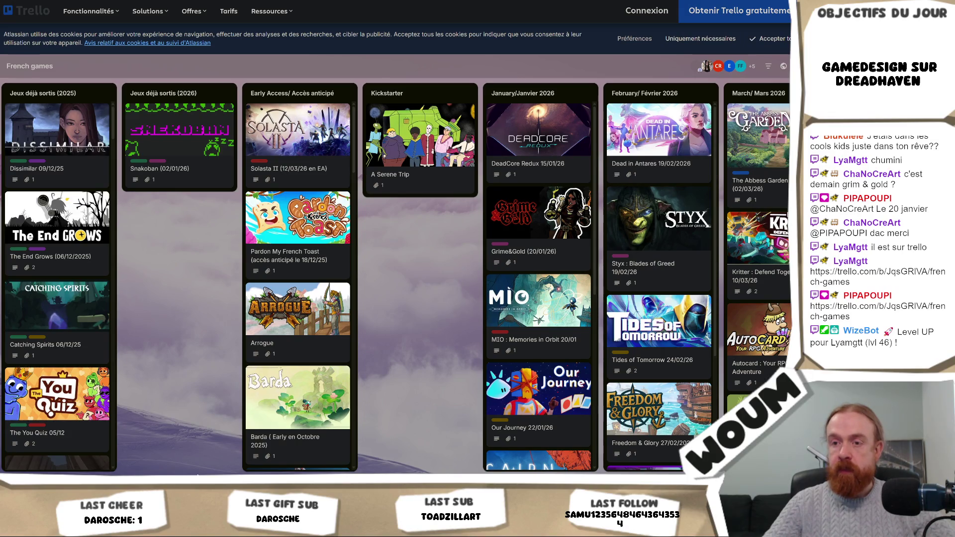
pyautogui.hscroll(5, 294, 114)
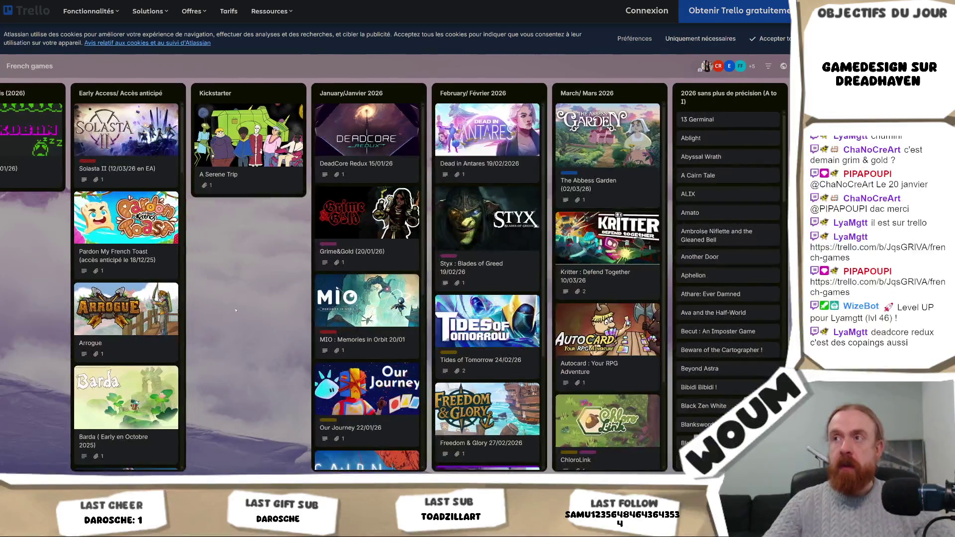
pyautogui.scroll(-4, 367, 286)
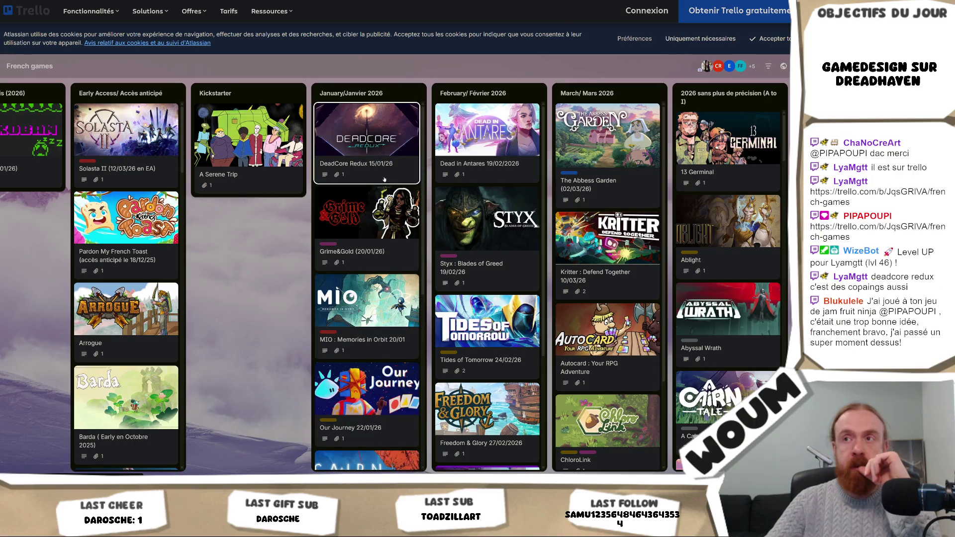
pyautogui.click(385, 144)
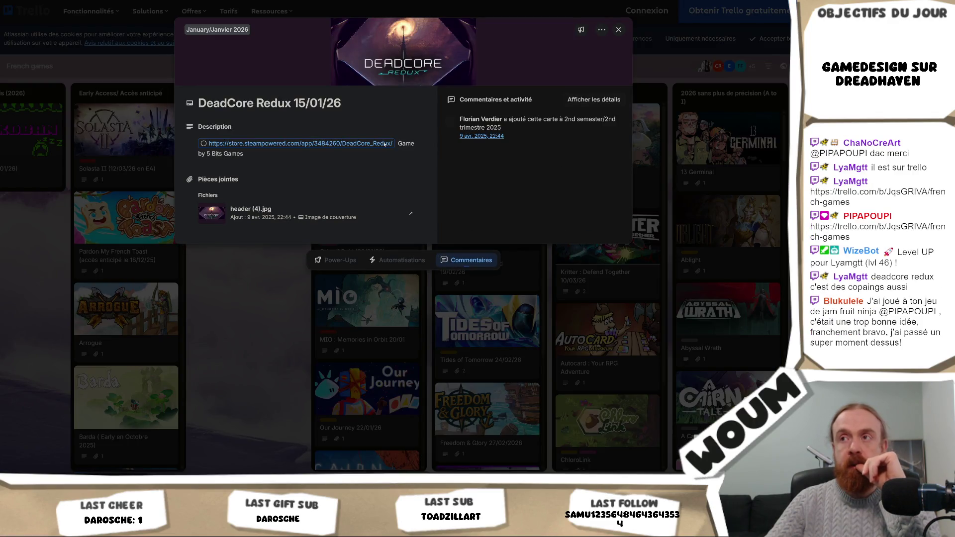
# Follow the DeadCore Redux card's Steam link to its store page, releasing 15 Jan, 2026
pyautogui.click(235, 143)
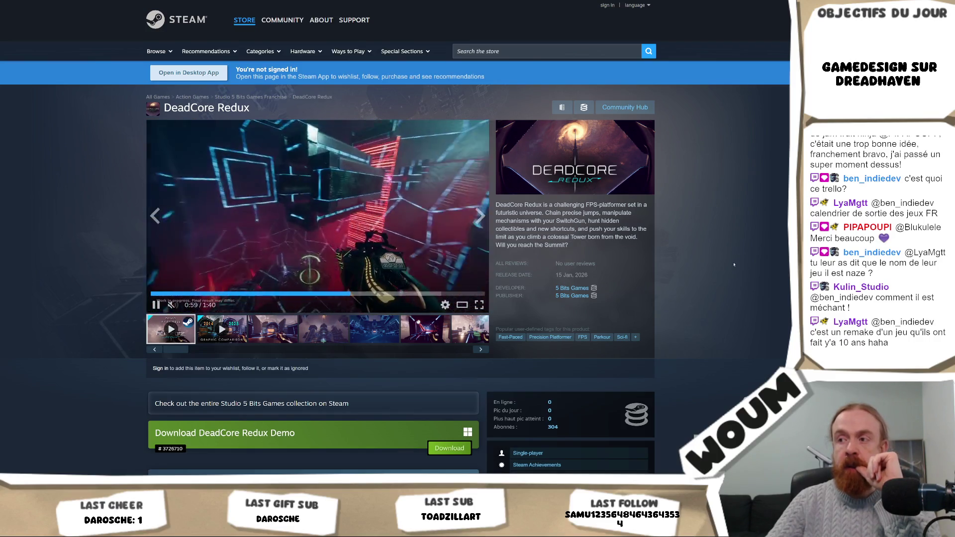
# Expand DeadCore Redux's full About This Game description, then go to its SteamDB entry
pyautogui.scroll(-1, 689, 296)
pyautogui.scroll(-1, 685, 288)
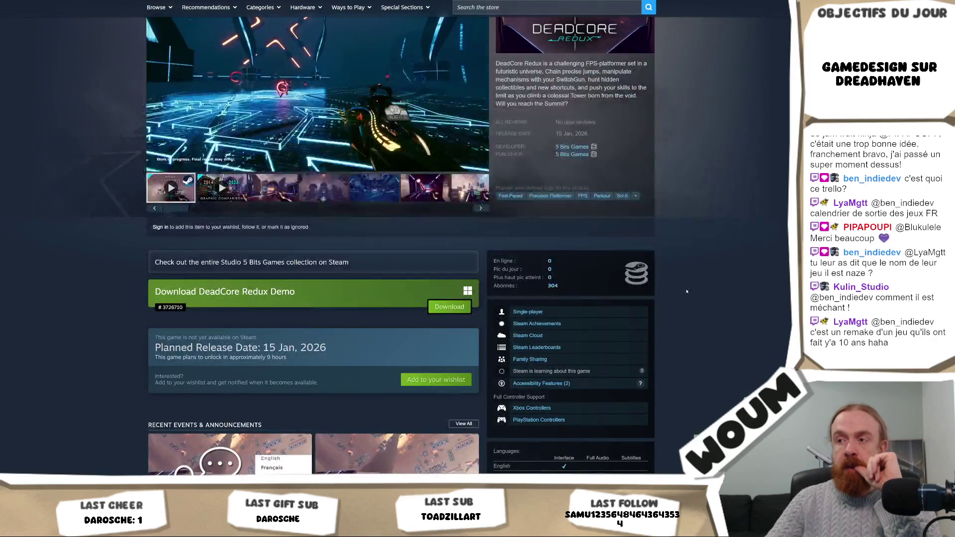
pyautogui.scroll(-2, 686, 279)
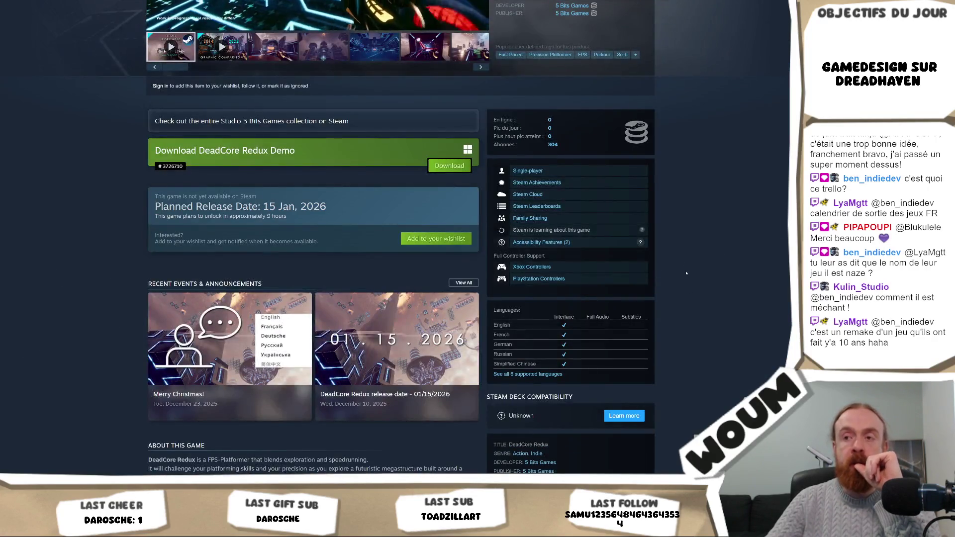
pyautogui.scroll(-5, 688, 270)
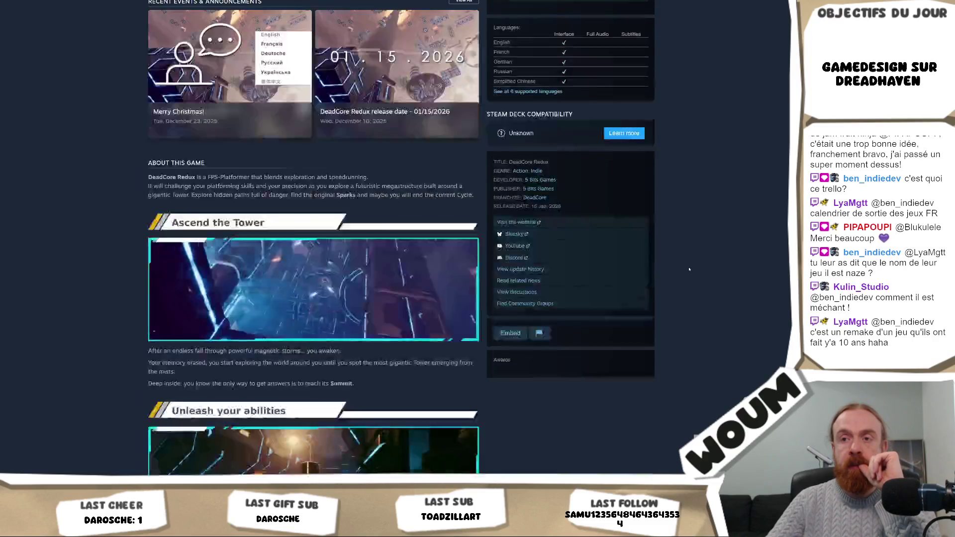
pyautogui.scroll(-2, 689, 269)
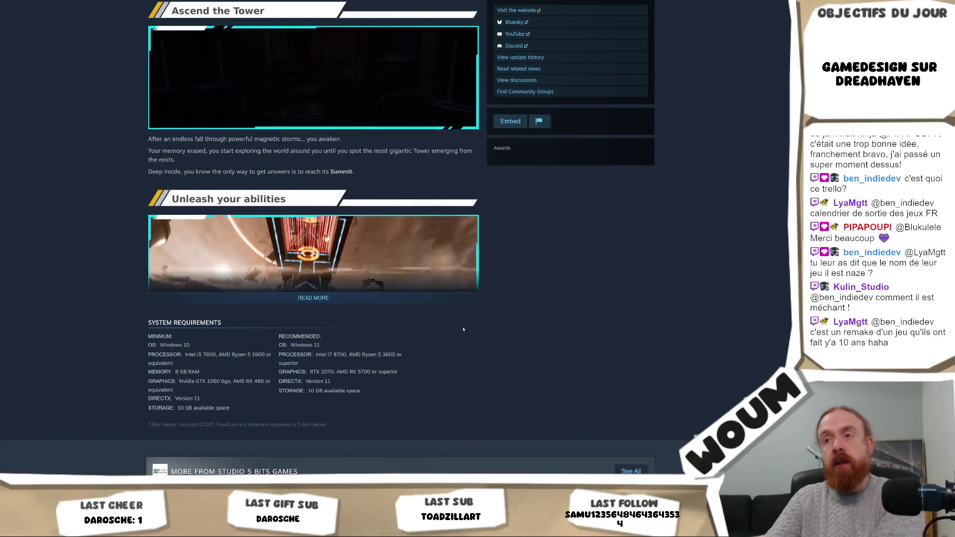
pyautogui.click(313, 298)
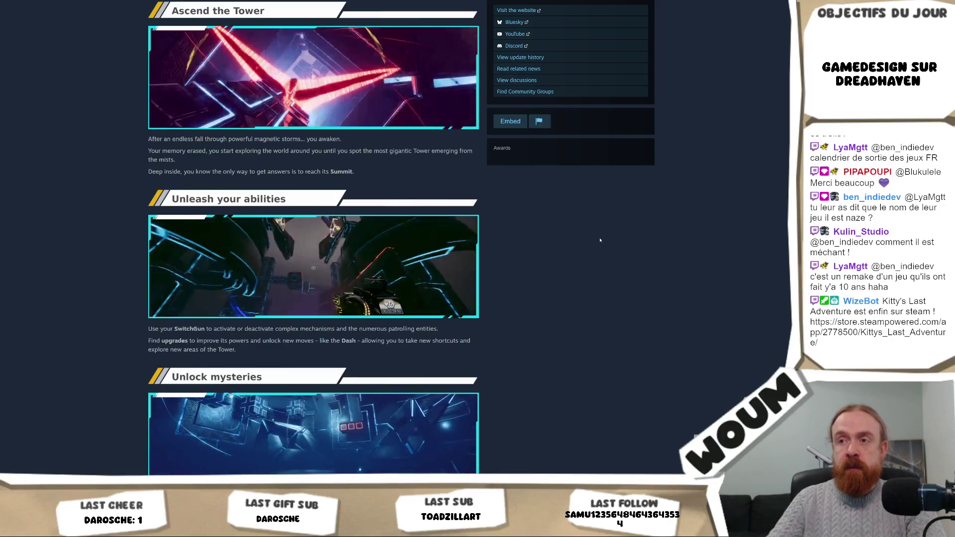
pyautogui.scroll(-3, 599, 240)
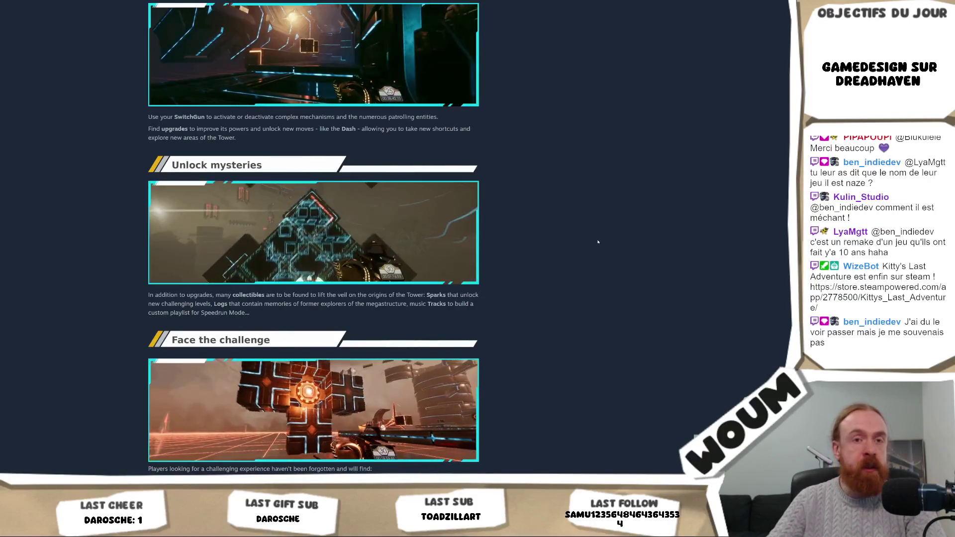
pyautogui.scroll(9, 598, 242)
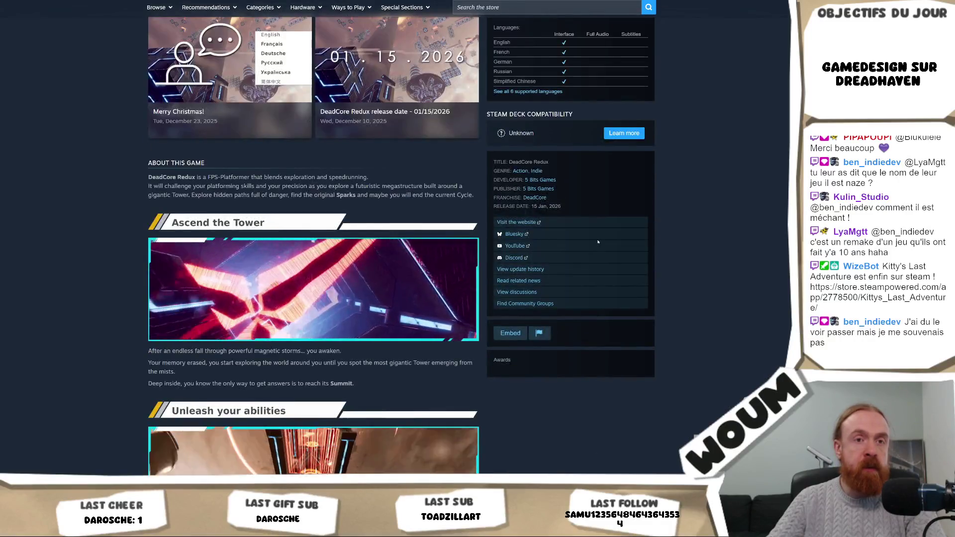
pyautogui.scroll(2, 599, 241)
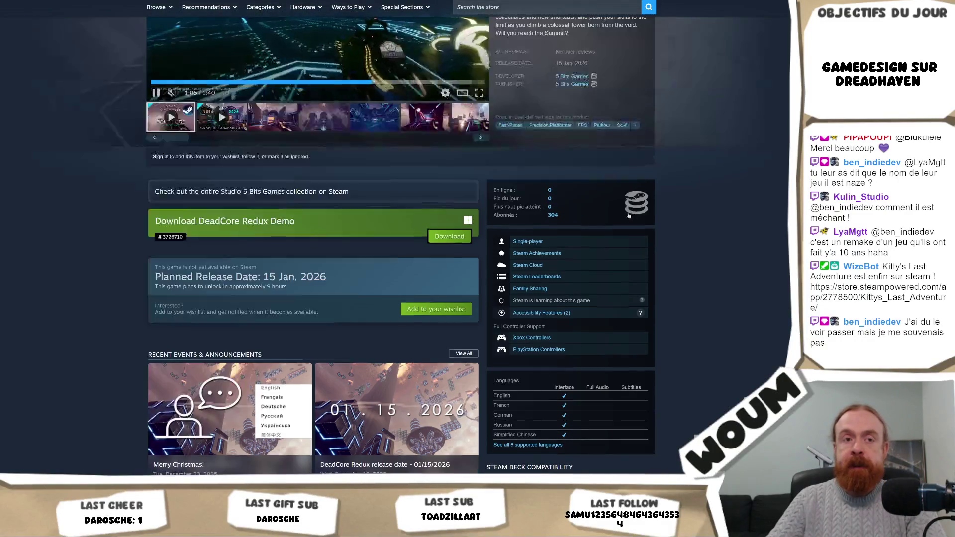
pyautogui.scroll(2, 659, 213)
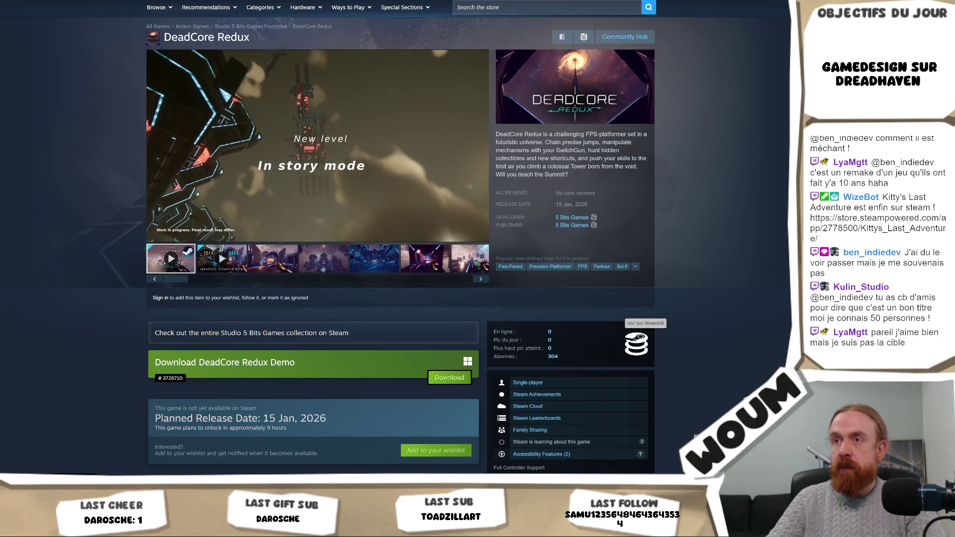
pyautogui.click(646, 348)
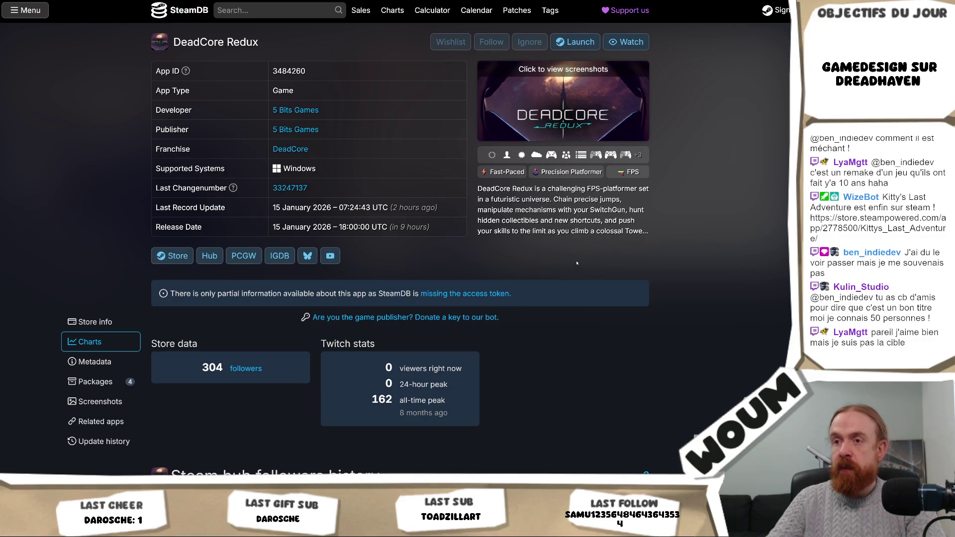
# Select the DeadCore Redux game title on its SteamDB page
pyautogui.scroll(-4, 577, 263)
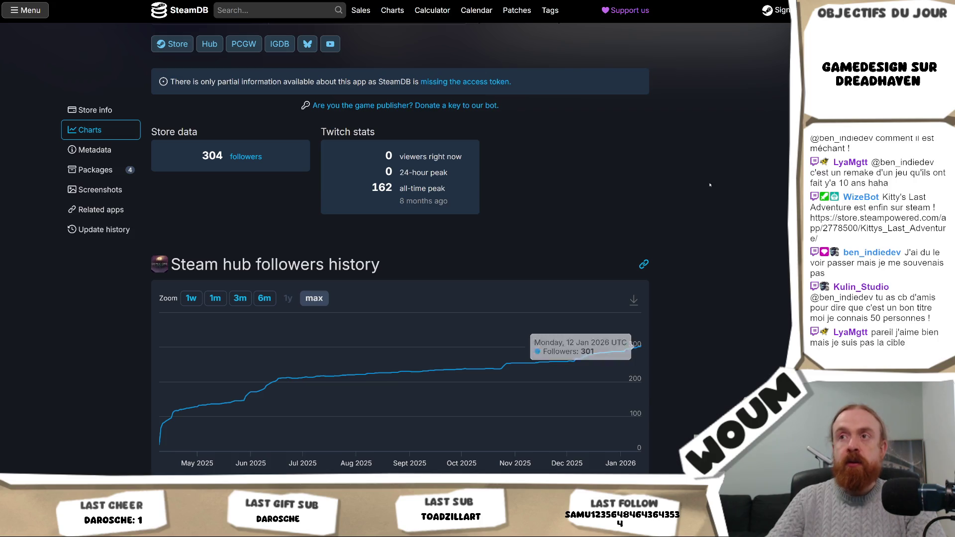
pyautogui.scroll(3, 710, 185)
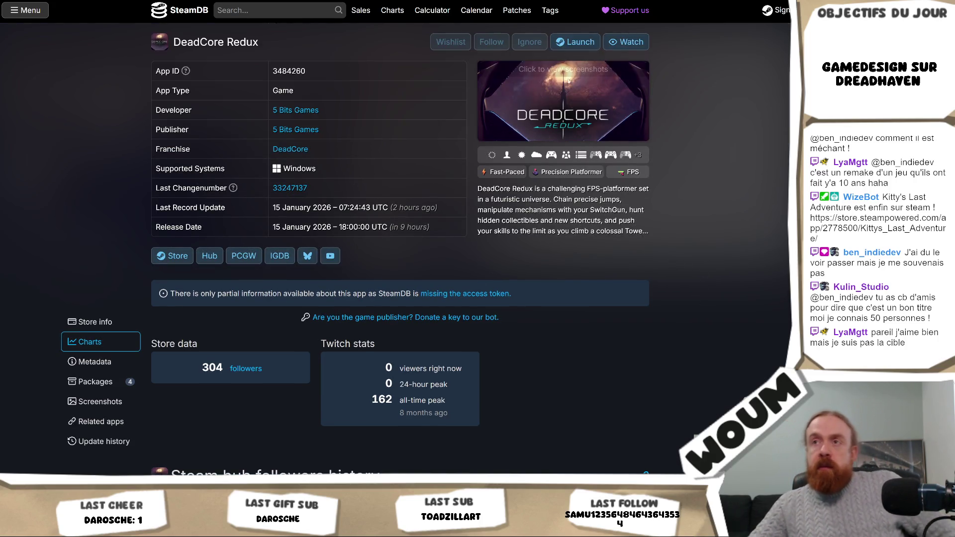
pyautogui.scroll(2, 676, 189)
pyautogui.moveTo(260, 43); pyautogui.dragTo(166, 46)
pyautogui.hotkey('ctrl', 'c')
# Open Gamalytic's Steam Analytics via 'gamal' and paste DeadCore Redux into its game search
pyautogui.hotkey('ctrl', 'l')
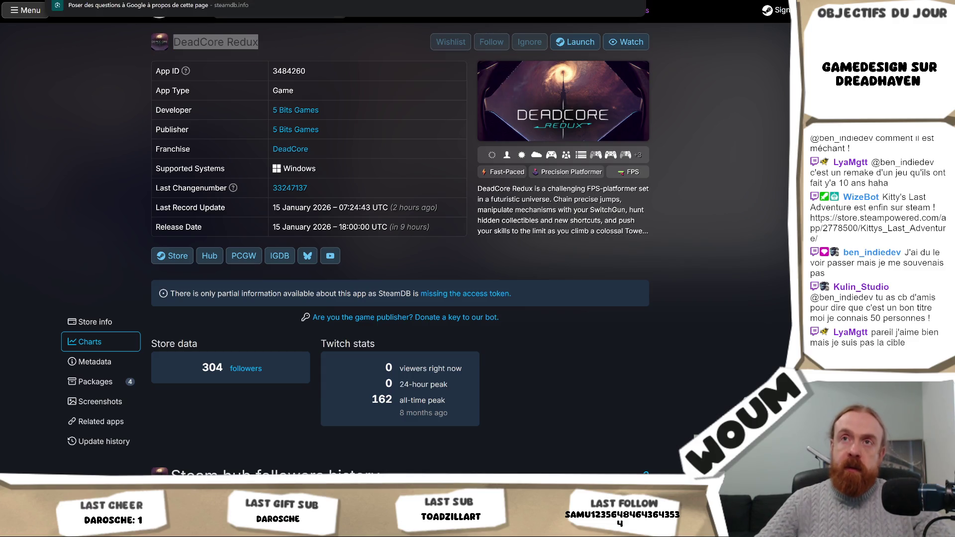
pyautogui.write('gamal')
pyautogui.press('Return')
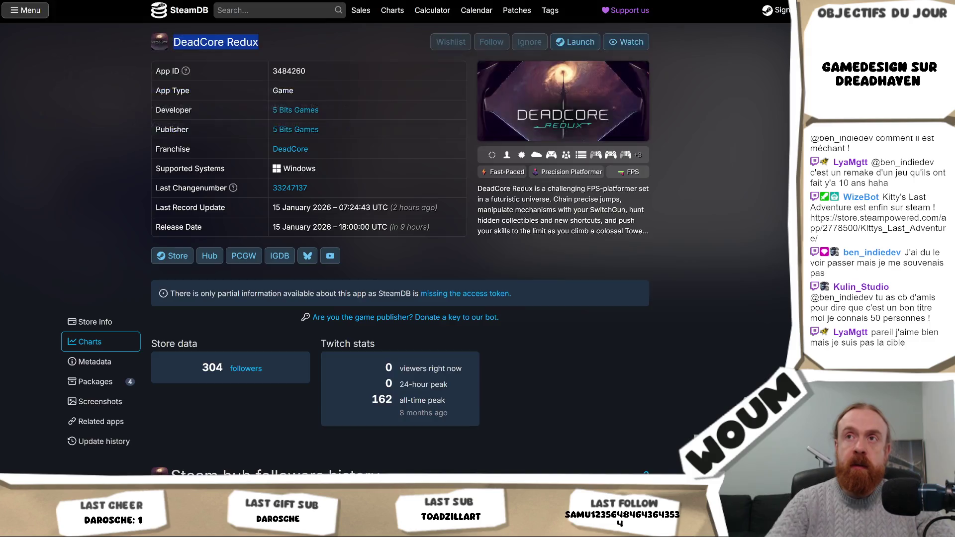
pyautogui.click(162, 8)
pyautogui.hotkey('ctrl', 'v')
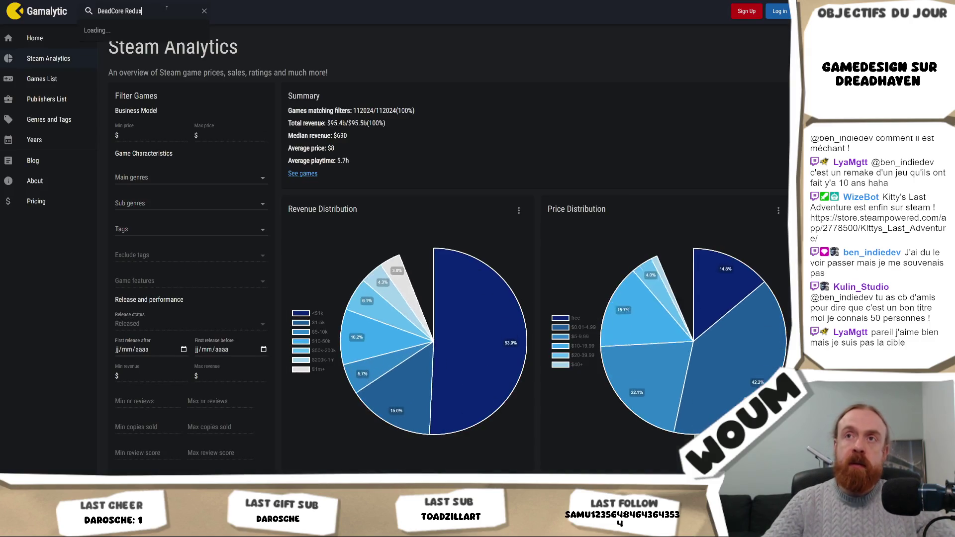
# View DeadCore Redux's Gamalytic stats (3.7k outstanding wishlists), then return to Trello and close the card
pyautogui.click(107, 30)
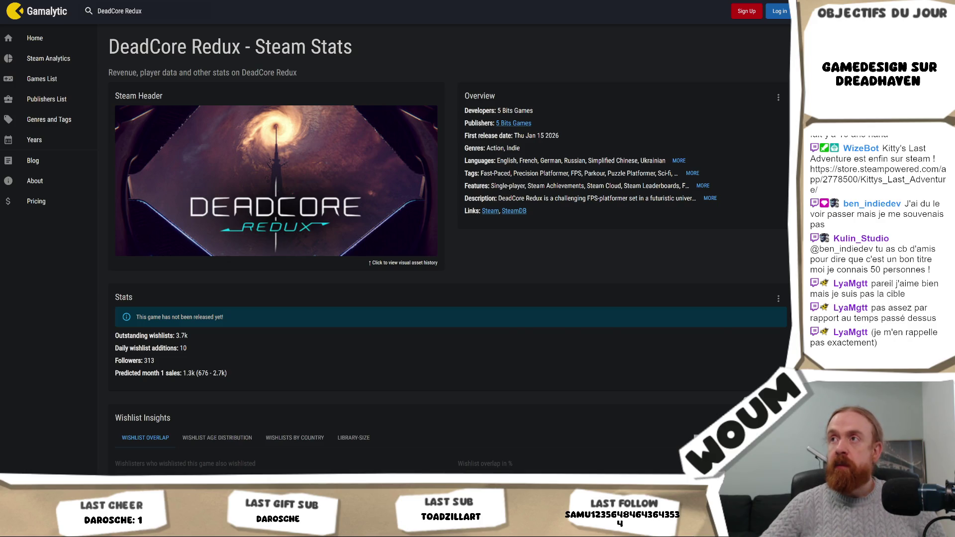
pyautogui.hotkey('ctrl', 'Tab')
pyautogui.click(318, 276)
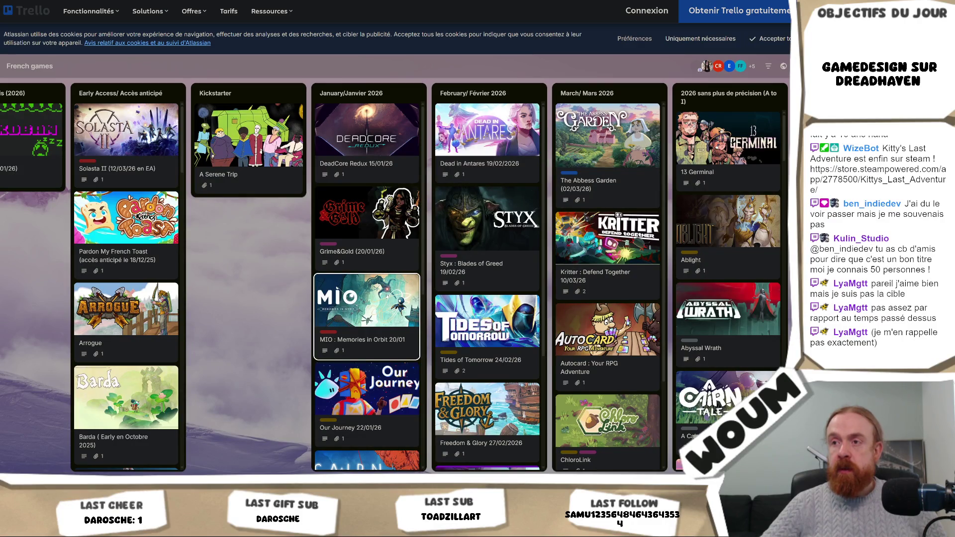
pyautogui.scroll(-6, 397, 291)
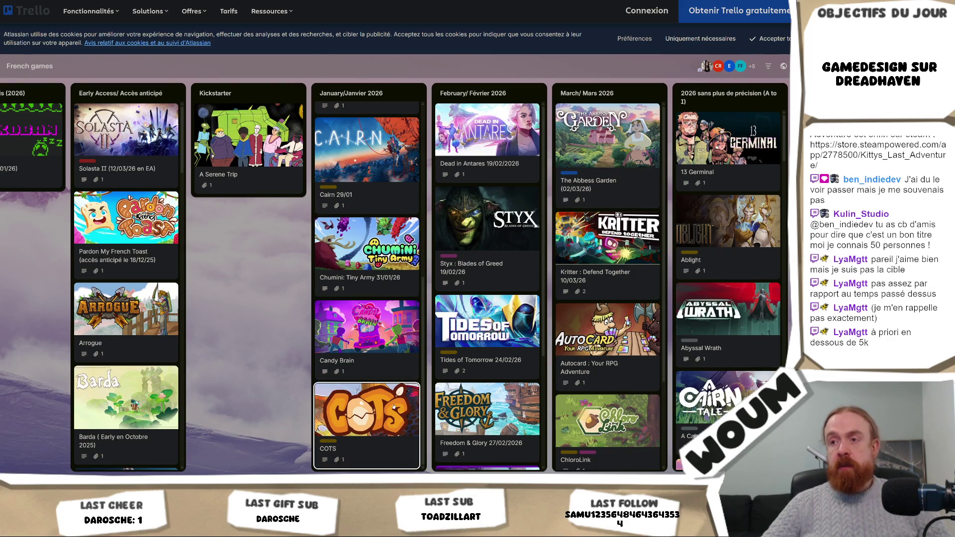
pyautogui.scroll(4, 393, 348)
pyautogui.scroll(3, 392, 360)
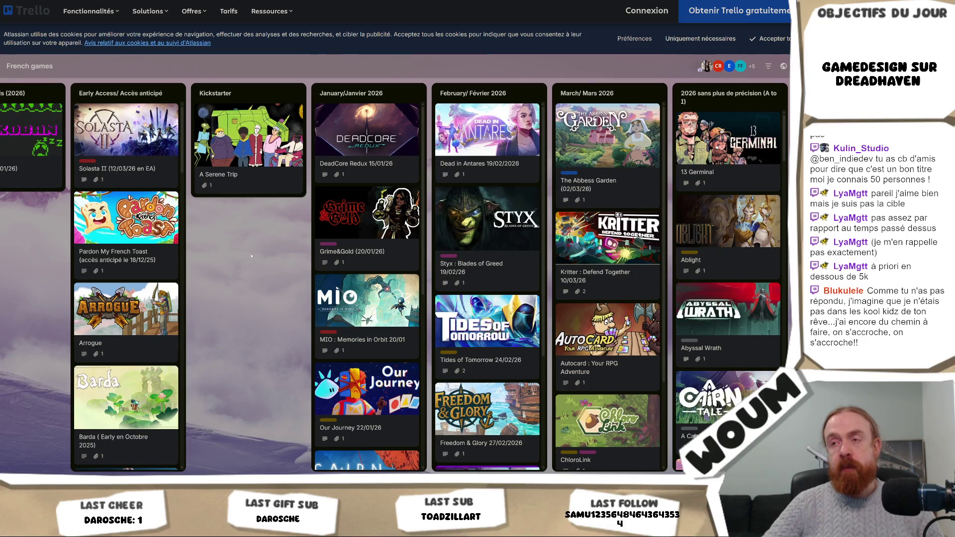
pyautogui.scroll(-2, 355, 309)
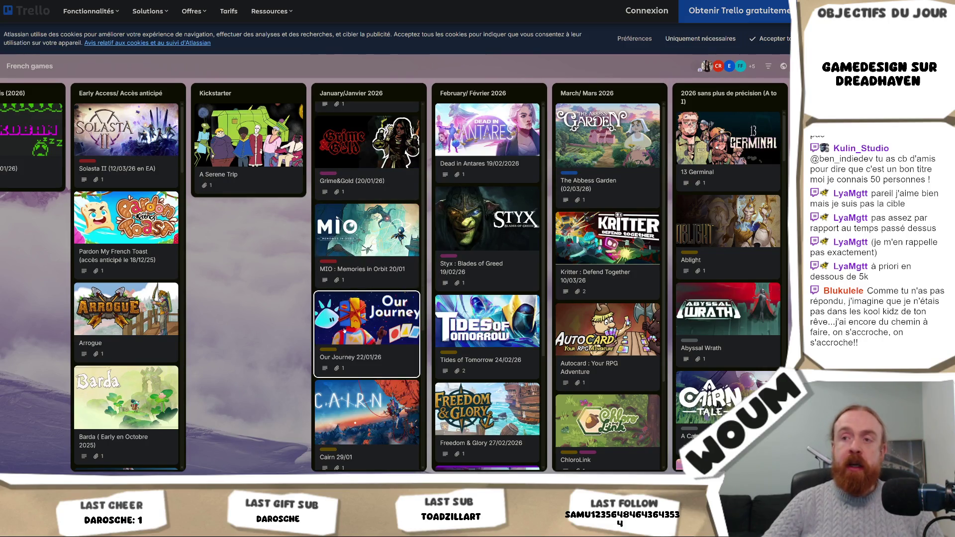
pyautogui.scroll(-3, 366, 344)
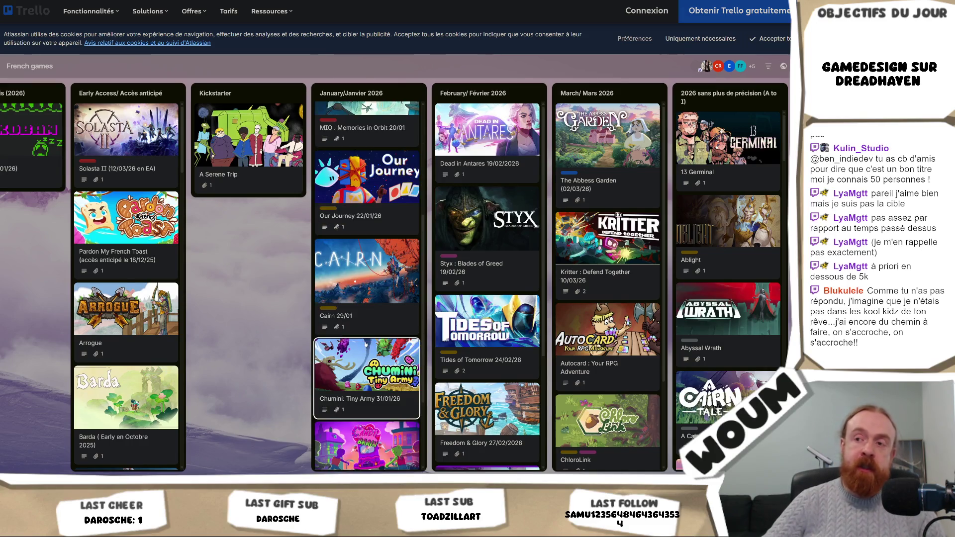
pyautogui.scroll(-2, 368, 341)
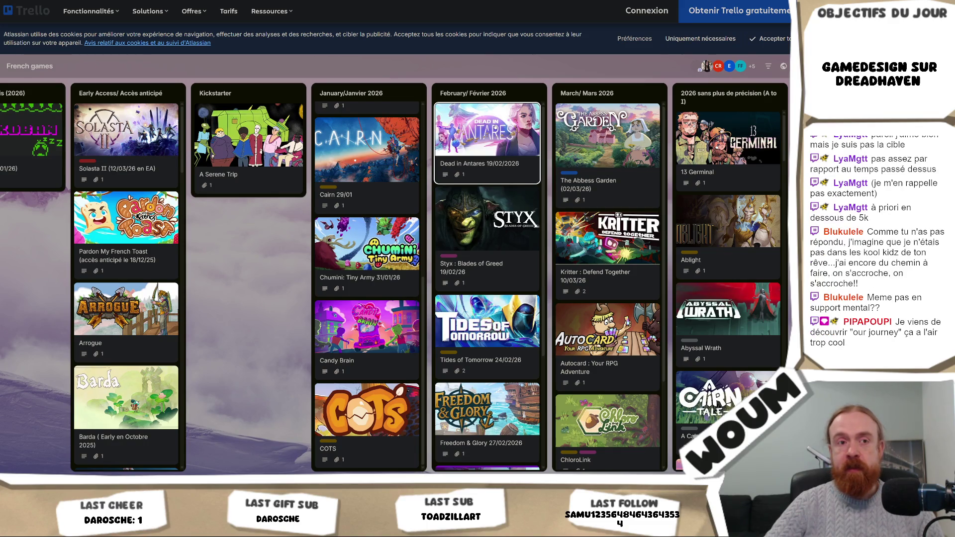
pyautogui.scroll(5, 381, 340)
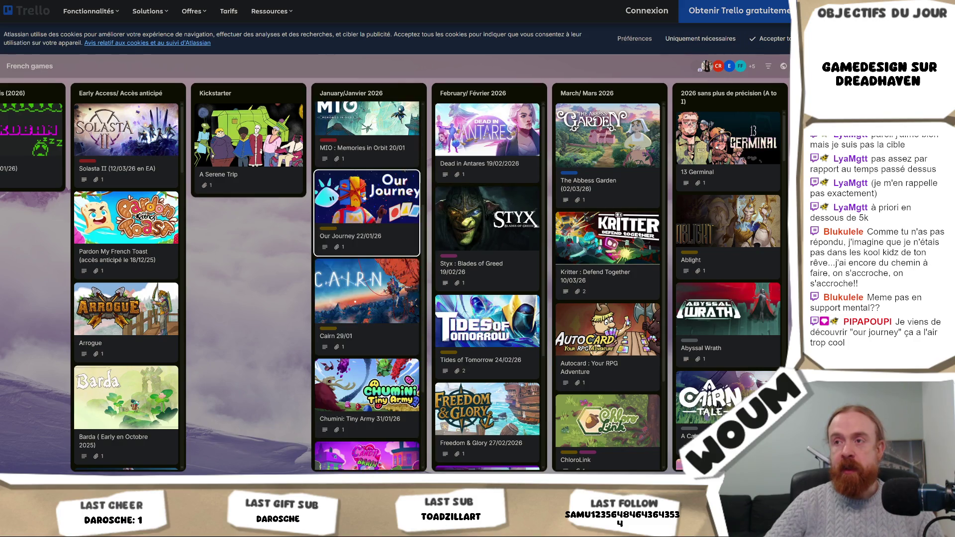
# Follow the Our Journey 22/01/26 card's link to The Silent Voice Steam page and toggle its trailer
pyautogui.click(381, 340)
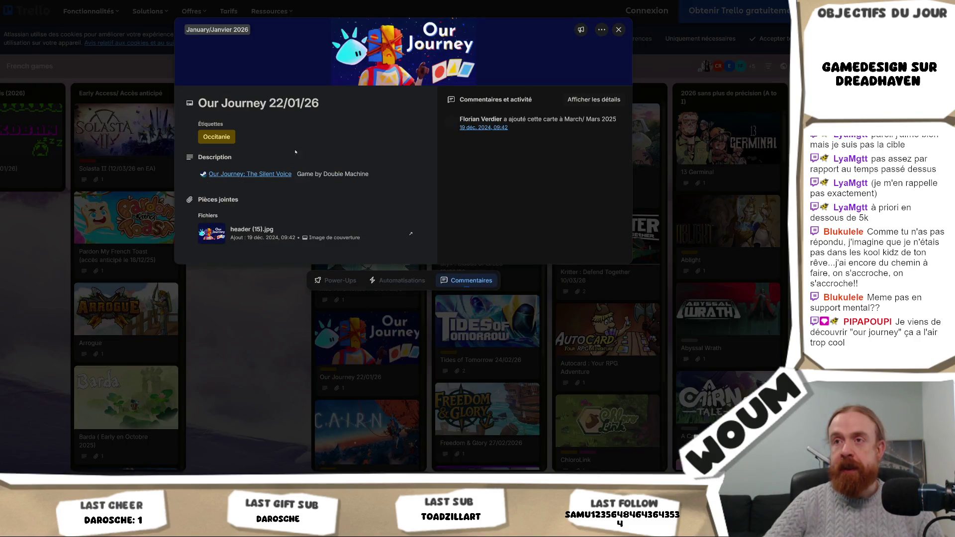
pyautogui.click(268, 175)
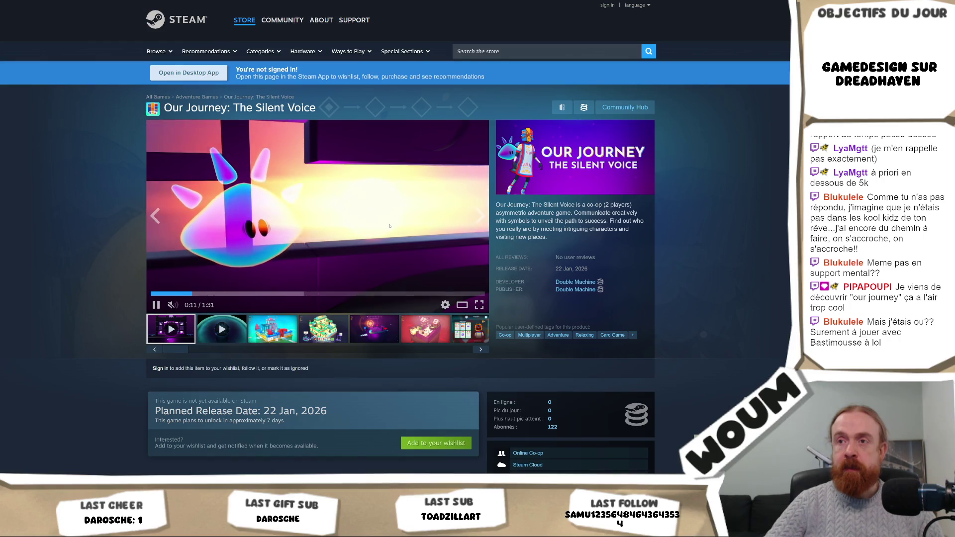
pyautogui.click(226, 269)
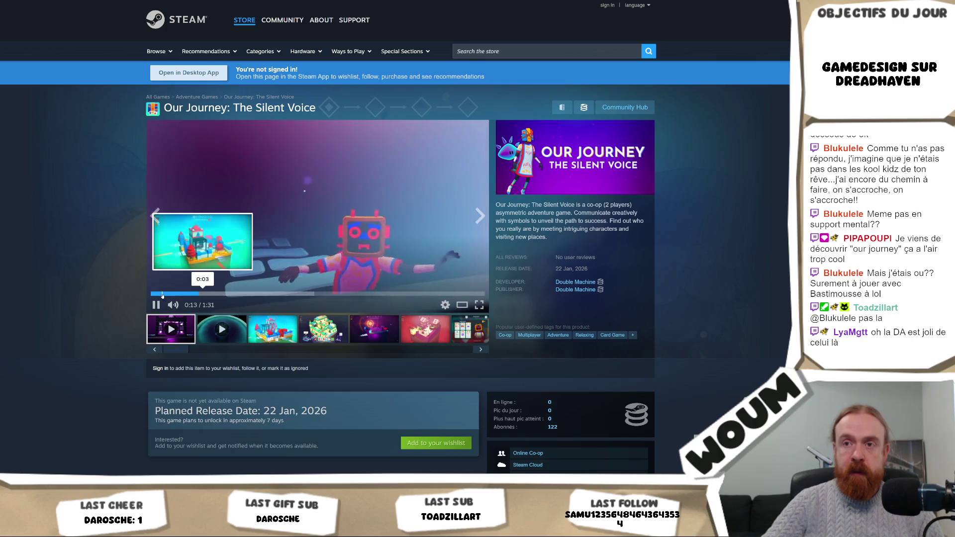
# Rewind the Our Journey trailer to near its start and play it fullscreen
pyautogui.click(272, 294)
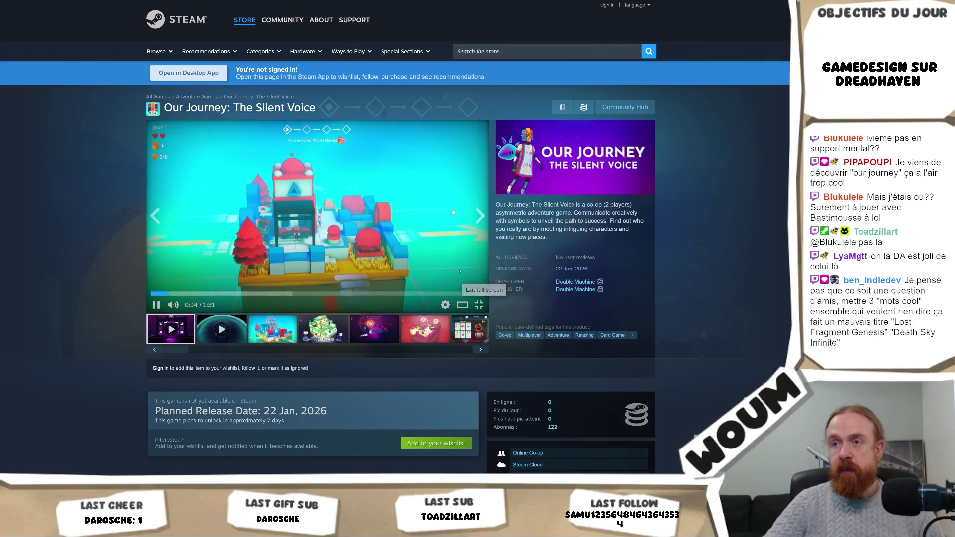
pyautogui.click(479, 304)
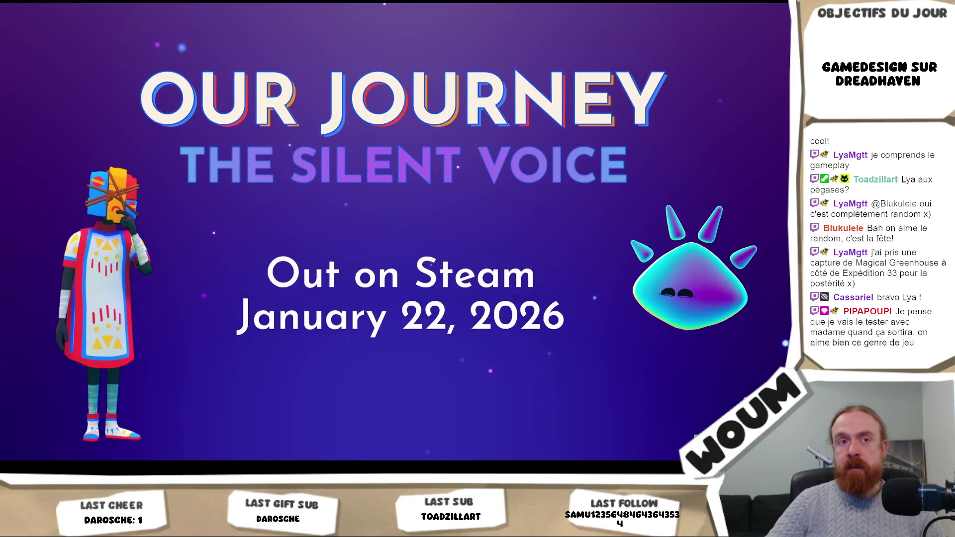
# Skip the fullscreen trailer ahead to its gameplay scenes, then exit fullscreen at 0:14
pyautogui.moveTo(373, 340)
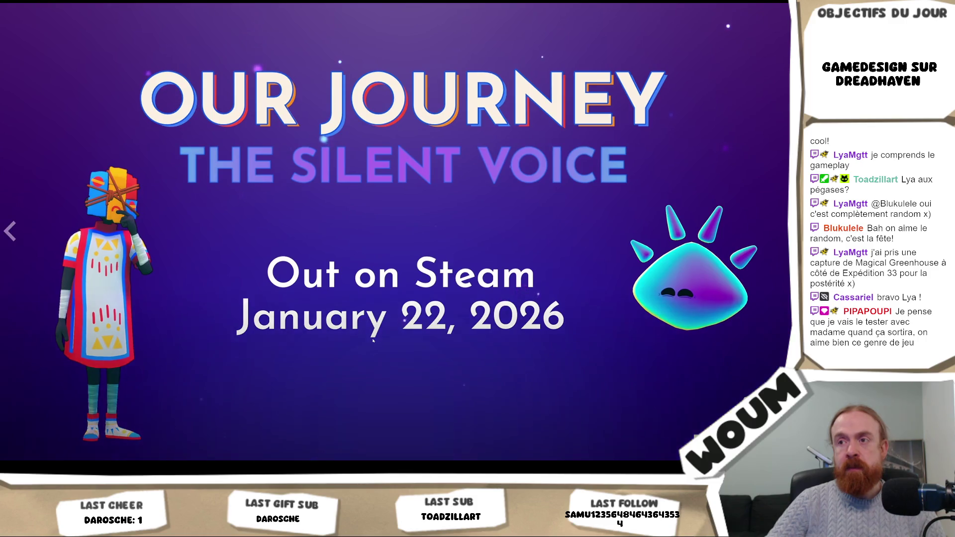
pyautogui.click(75, 472)
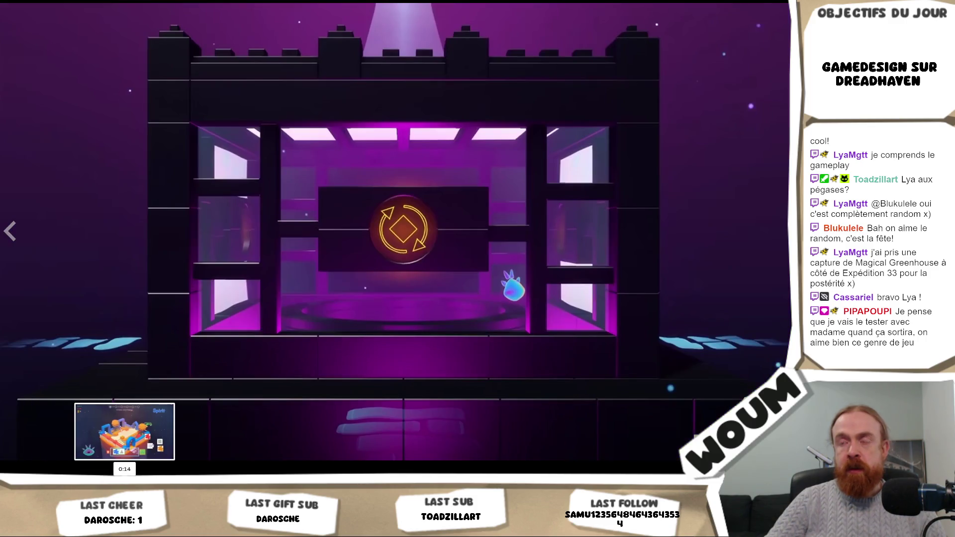
pyautogui.click(139, 473)
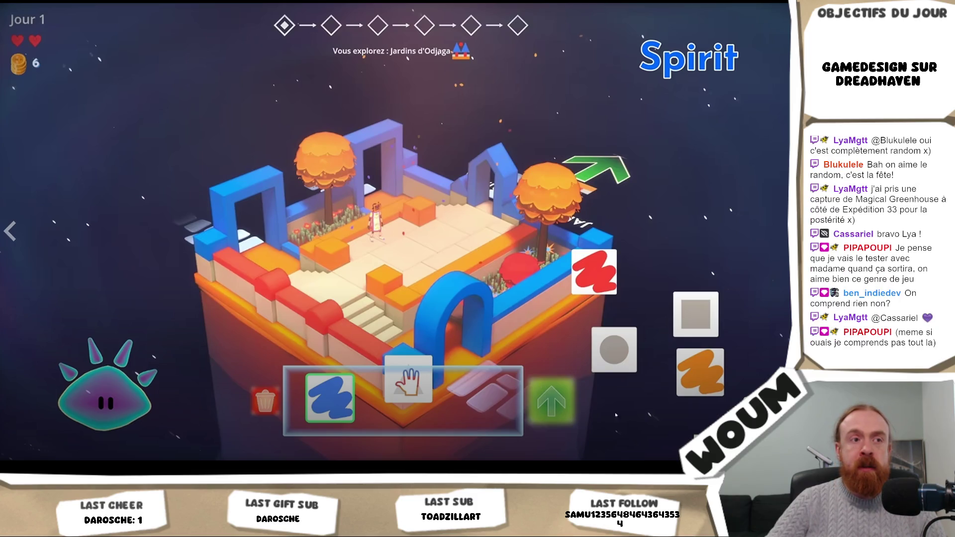
pyautogui.press('Escape')
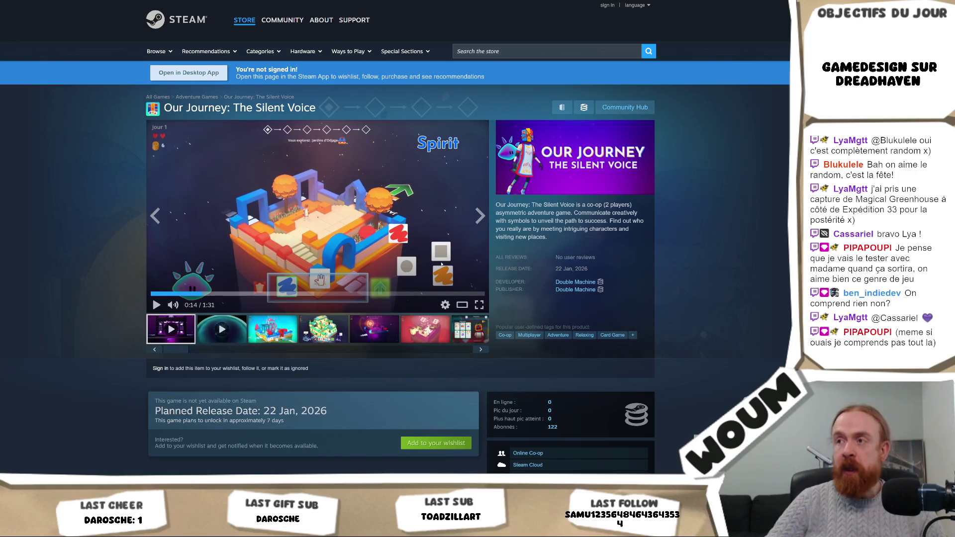
# Scroll the Our Journey Steam page and expand its full About This Game description
pyautogui.scroll(-3, 441, 264)
pyautogui.scroll(-3, 331, 281)
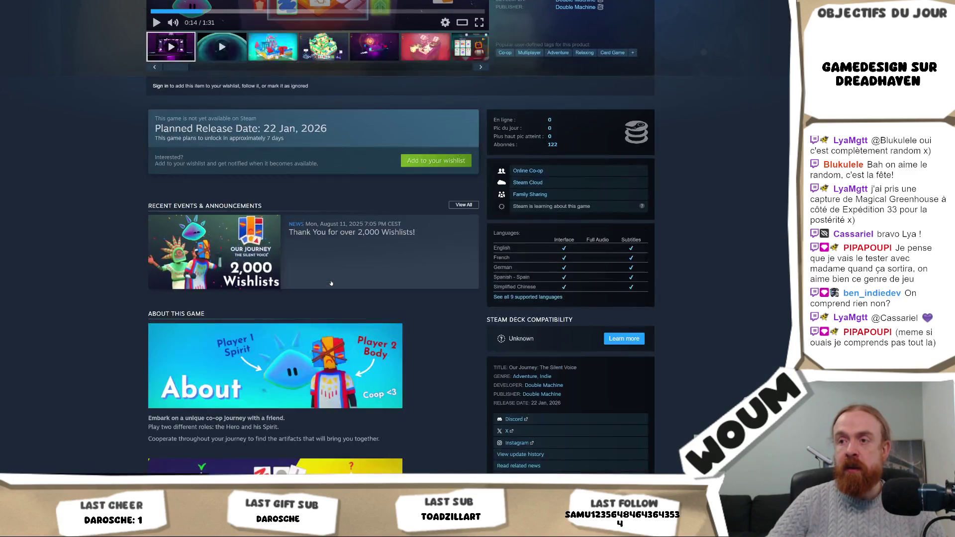
pyautogui.scroll(-2, 373, 294)
pyautogui.scroll(-2, 416, 305)
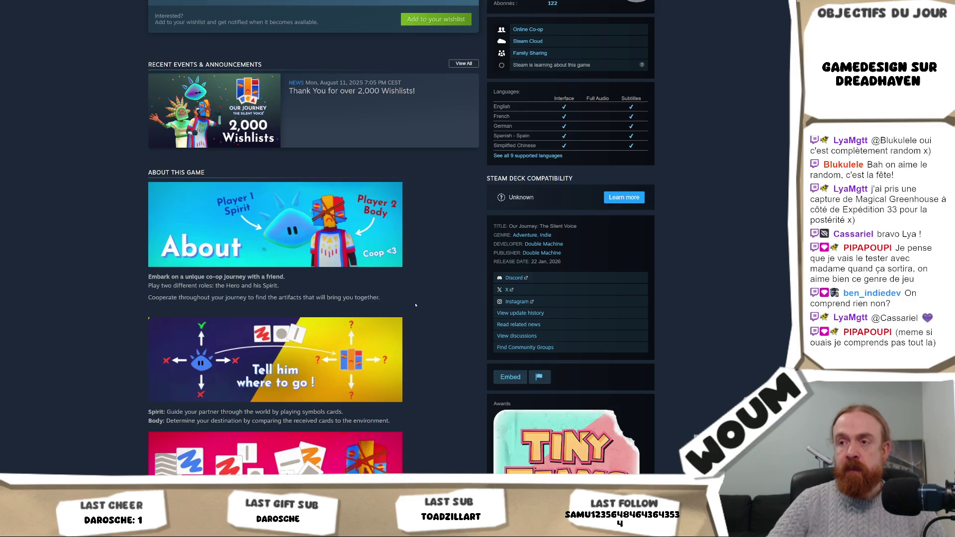
pyautogui.scroll(8, 414, 306)
pyautogui.scroll(-8, 413, 305)
pyautogui.scroll(-1, 413, 305)
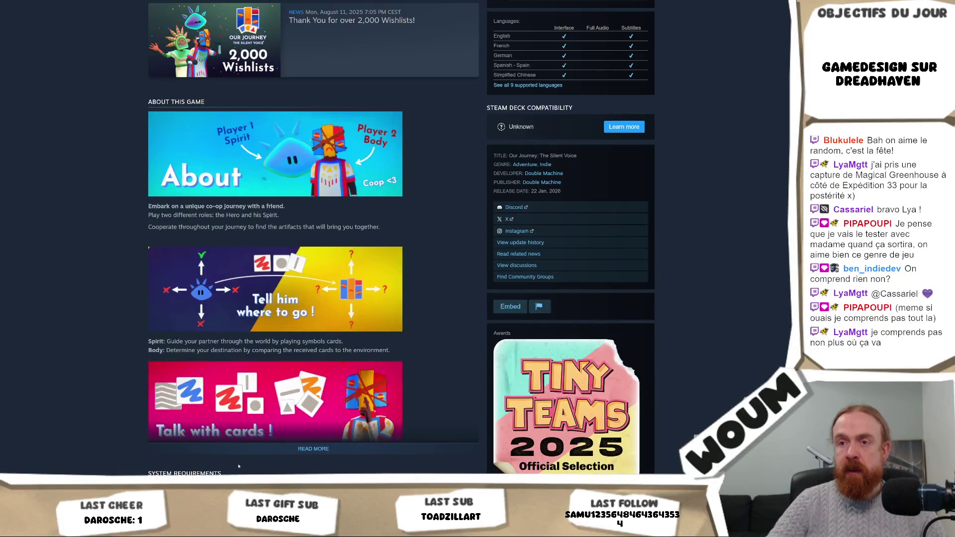
pyautogui.click(316, 454)
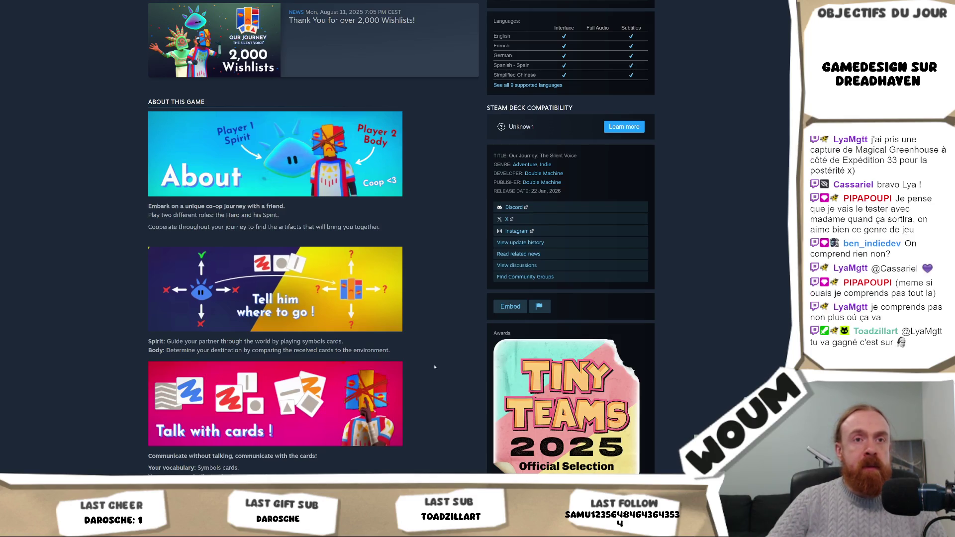
pyautogui.scroll(-2, 425, 372)
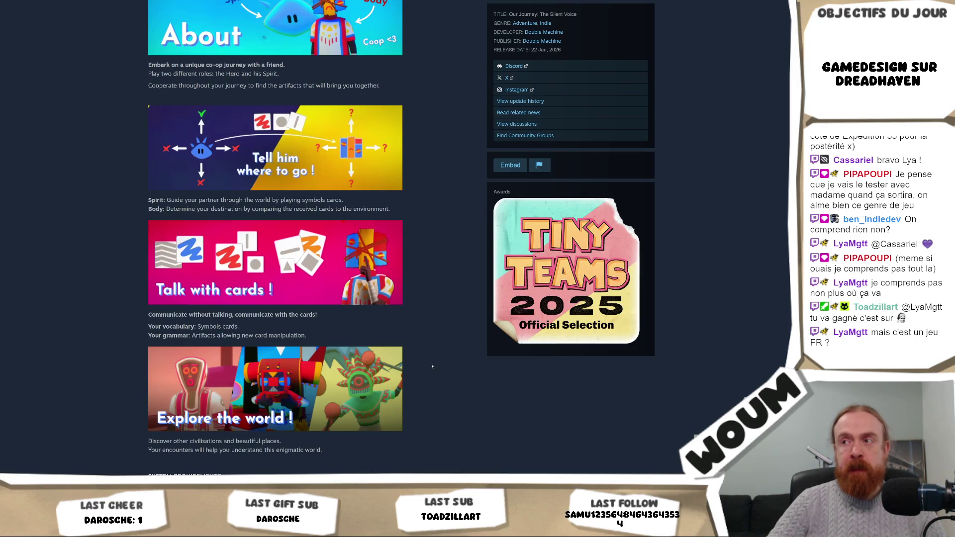
# Close the current tab, return to the Our Journey store page and scroll to its system requirements
pyautogui.hotkey('ctrl', 'w')
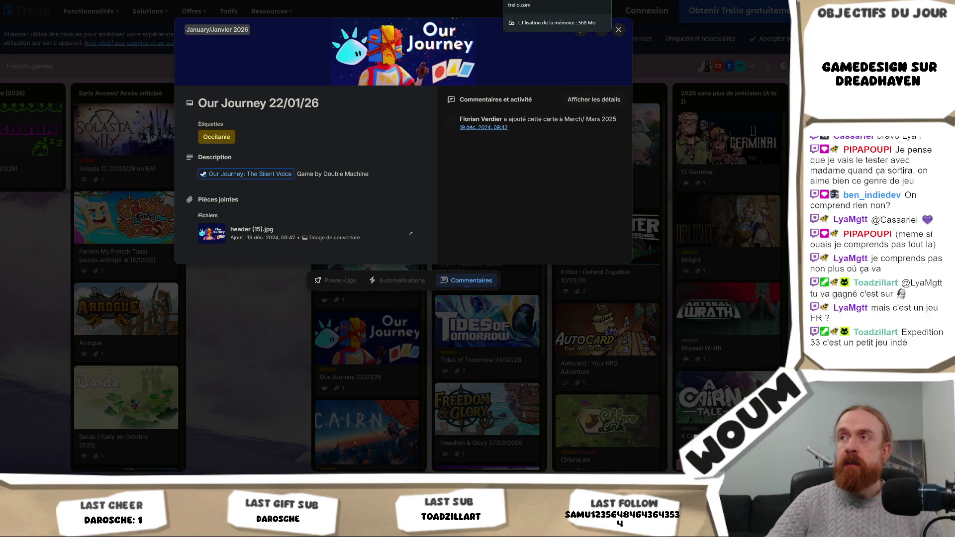
pyautogui.click(568, 8)
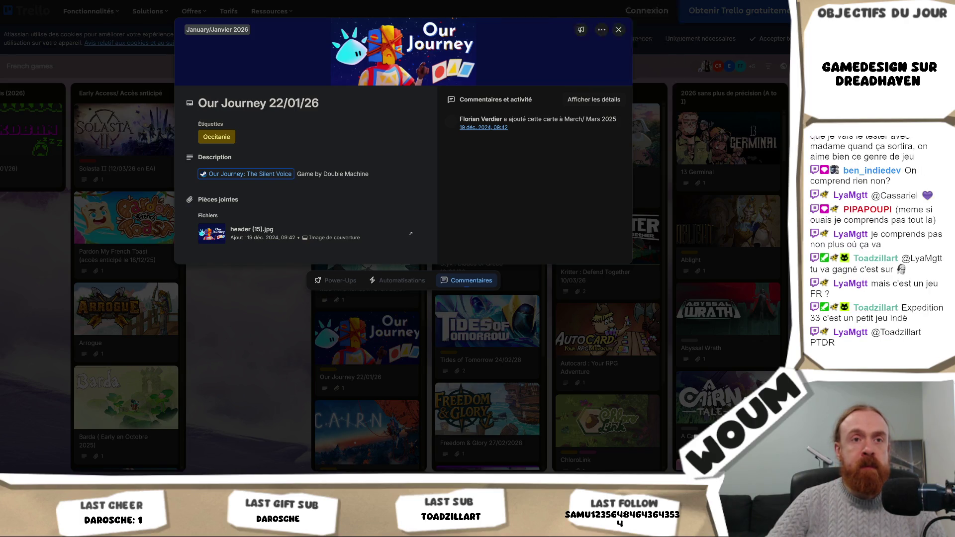
pyautogui.scroll(-6, 386, 289)
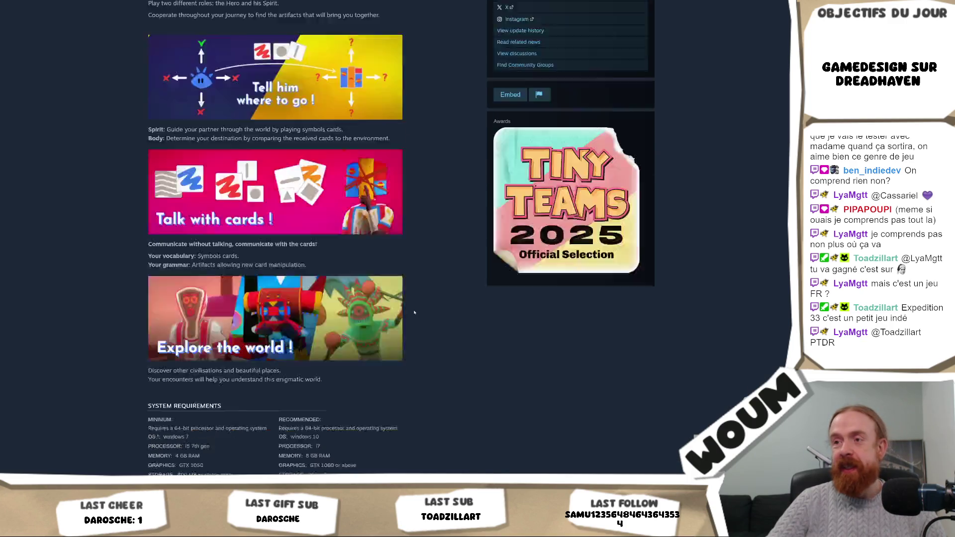
# Browse the Our Journey screenshots, then close the Steam tab and the Our Journey Trello card
pyautogui.scroll(6, 486, 240)
pyautogui.scroll(10, 487, 240)
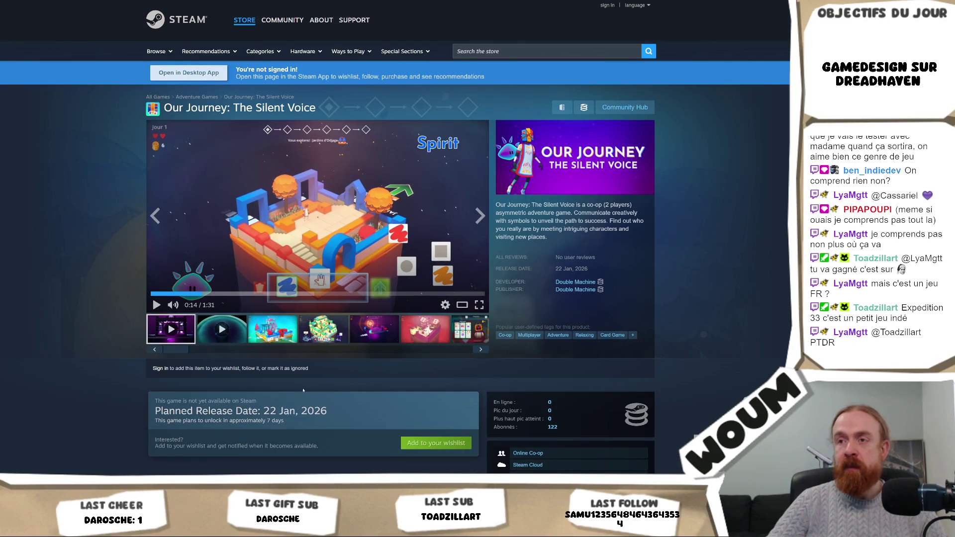
pyautogui.click(280, 336)
pyautogui.click(323, 333)
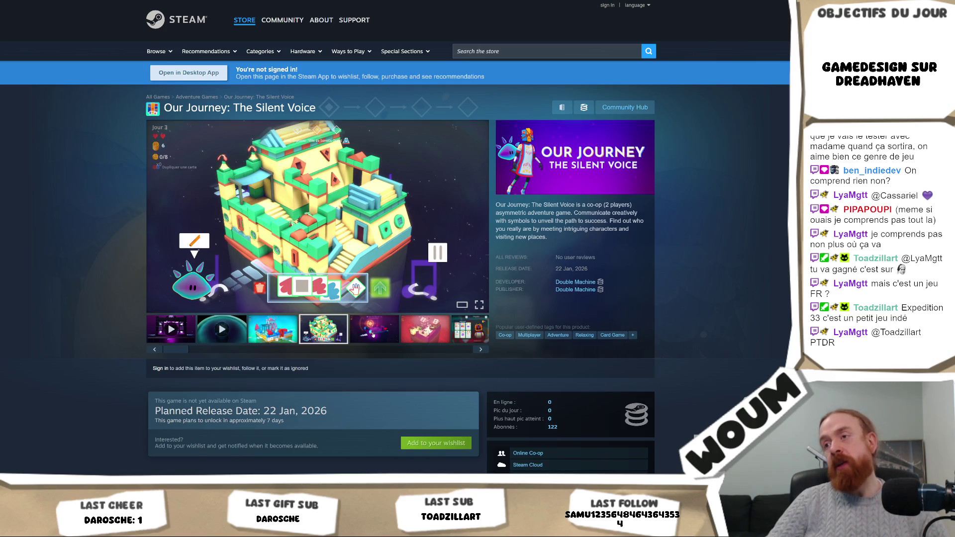
pyautogui.click(374, 336)
pyautogui.click(420, 333)
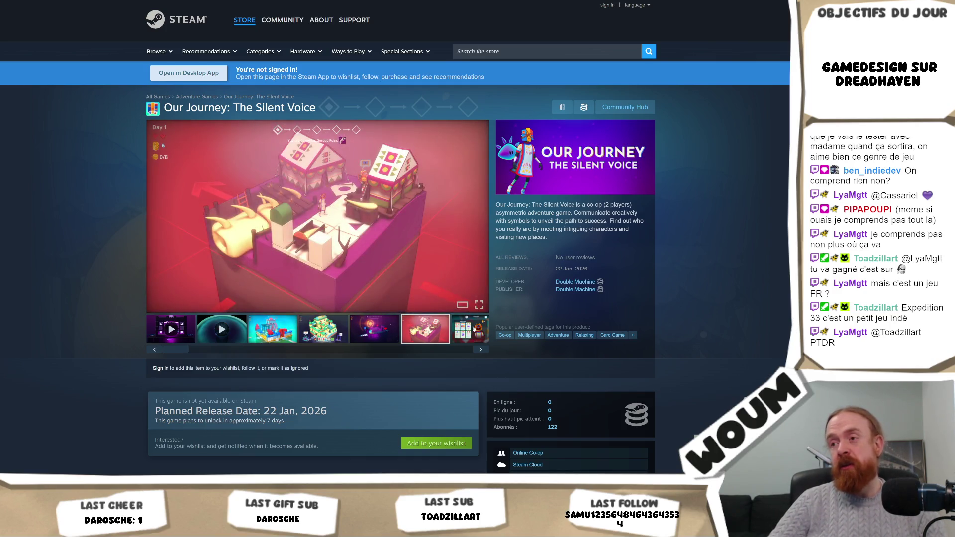
pyautogui.click(467, 331)
pyautogui.click(381, 342)
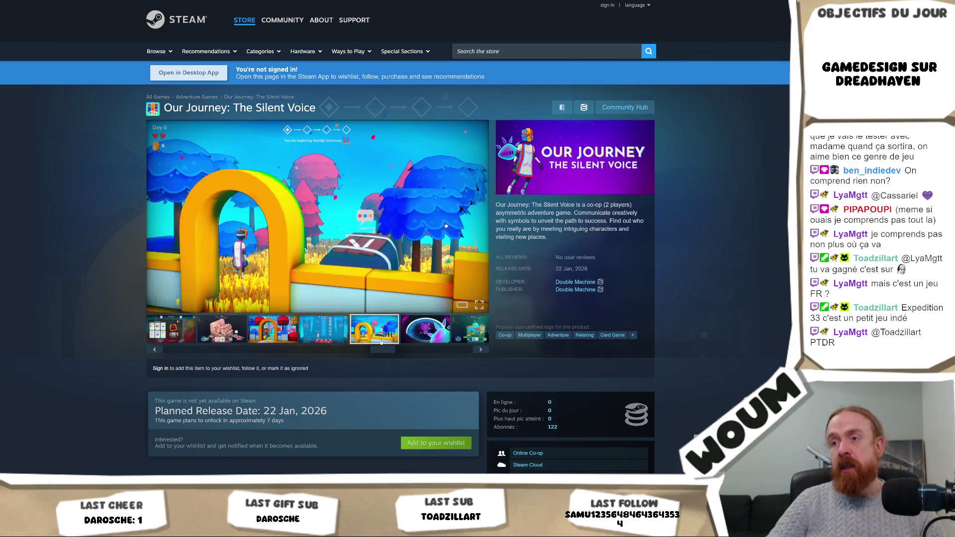
pyautogui.moveTo(384, 348); pyautogui.dragTo(465, 348)
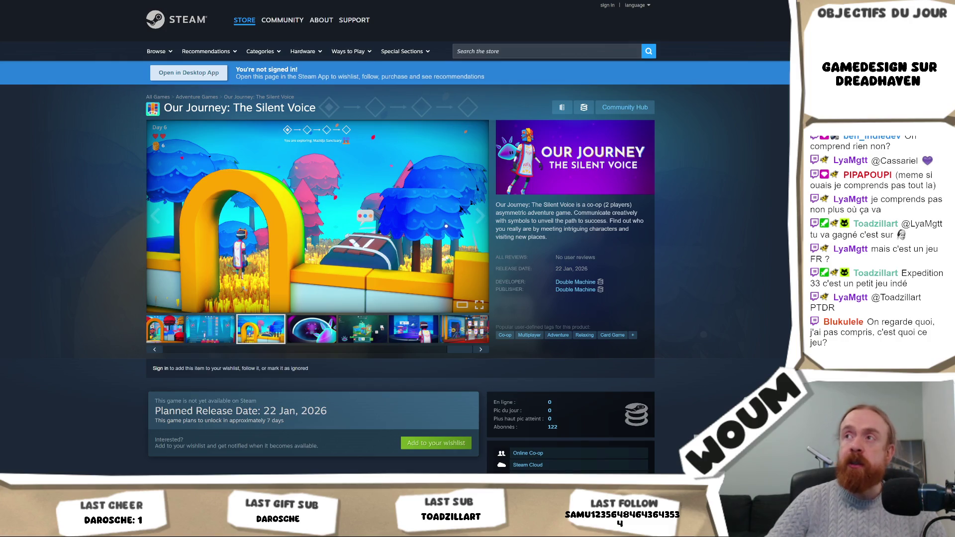
pyautogui.hotkey('ctrl', 'w')
pyautogui.click(266, 342)
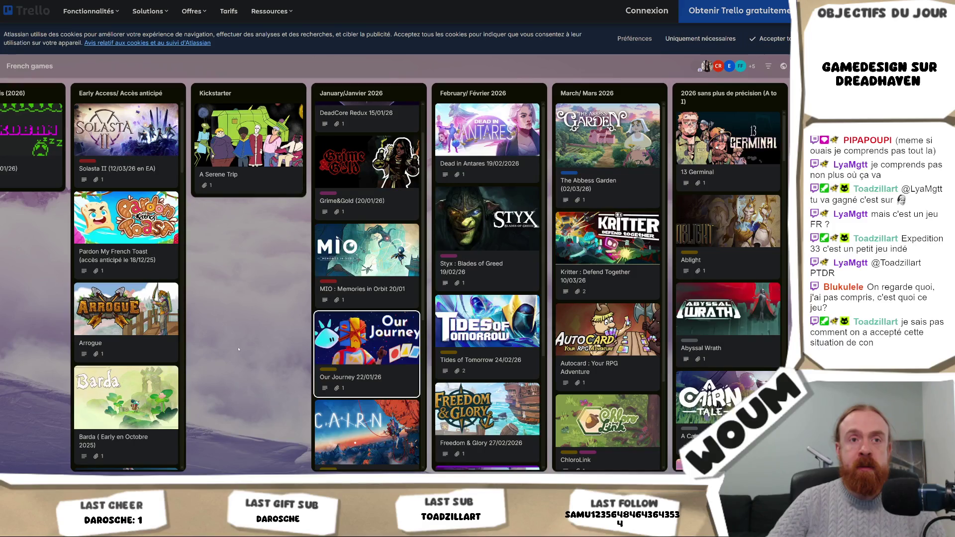
pyautogui.scroll(-3, 350, 321)
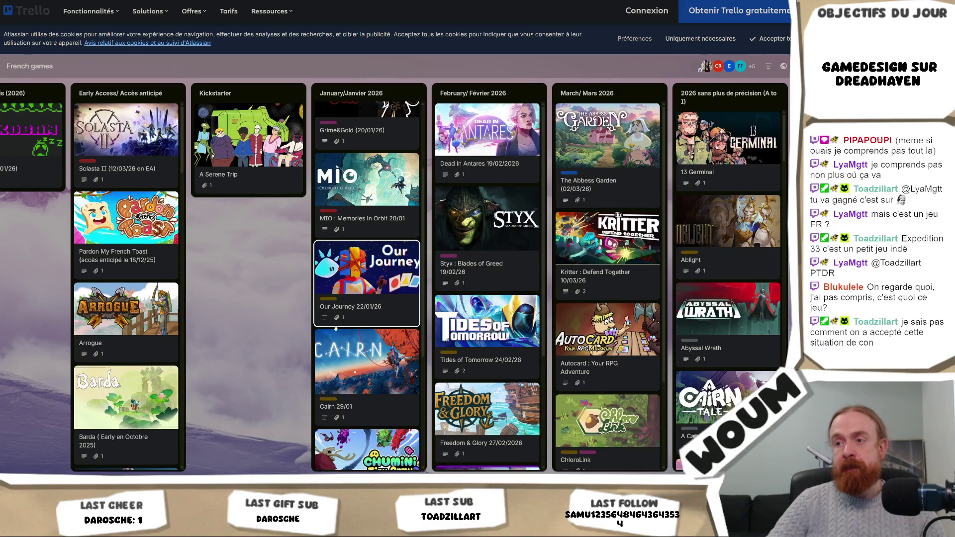
pyautogui.scroll(-3, 349, 321)
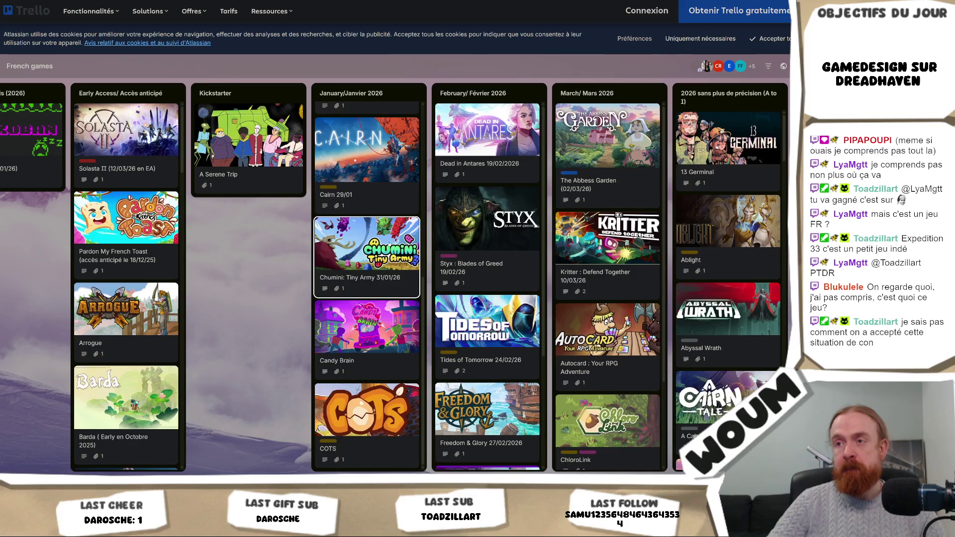
pyautogui.scroll(7, 387, 245)
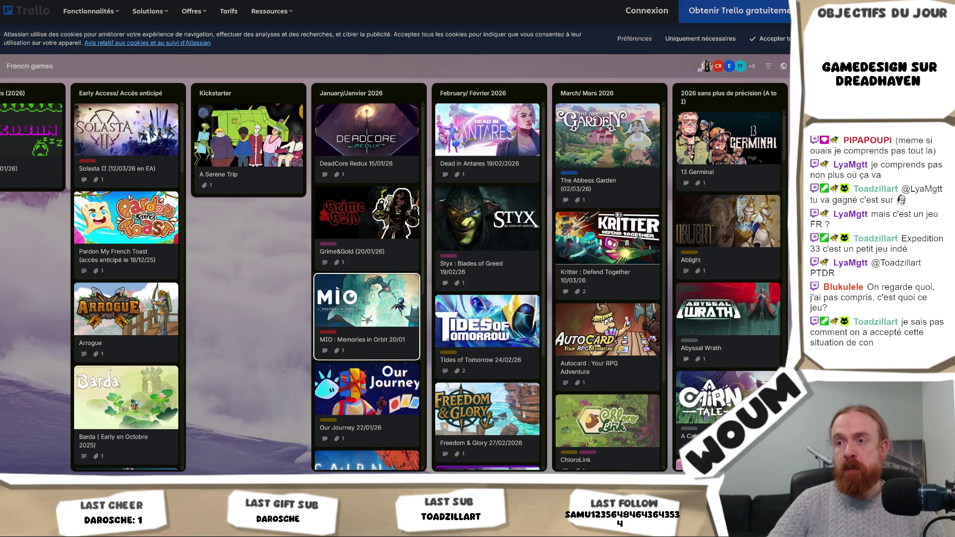
pyautogui.scroll(-3, 510, 185)
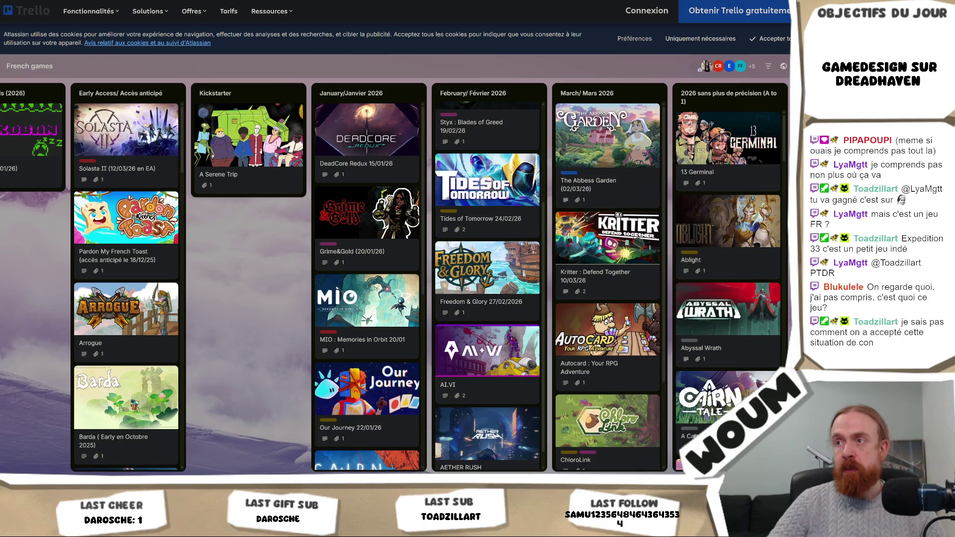
pyautogui.scroll(3, 510, 185)
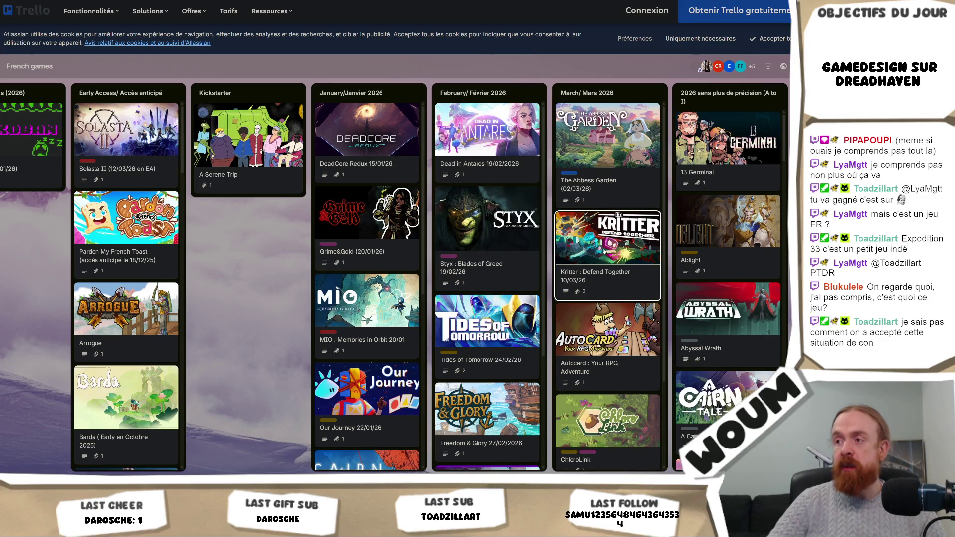
pyautogui.scroll(-2, 603, 252)
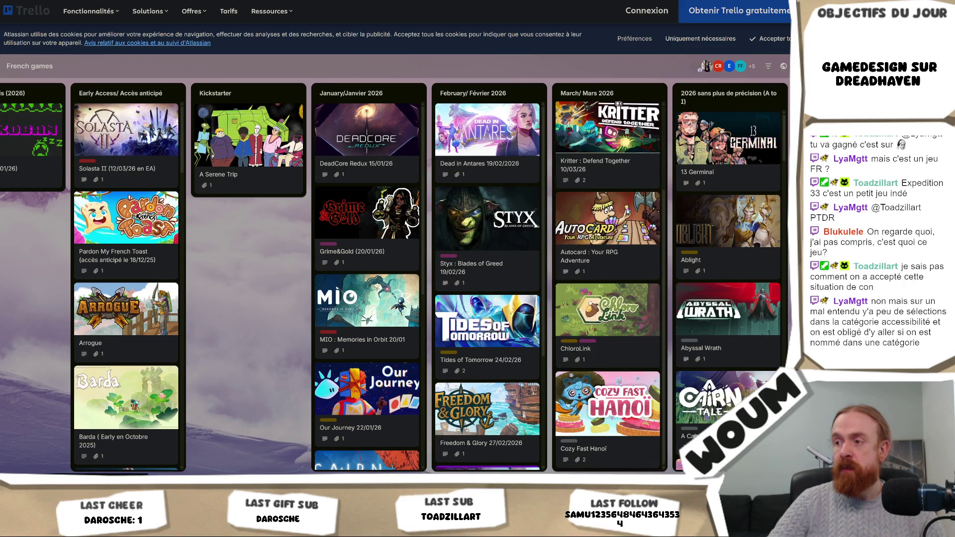
pyautogui.scroll(2, 589, 302)
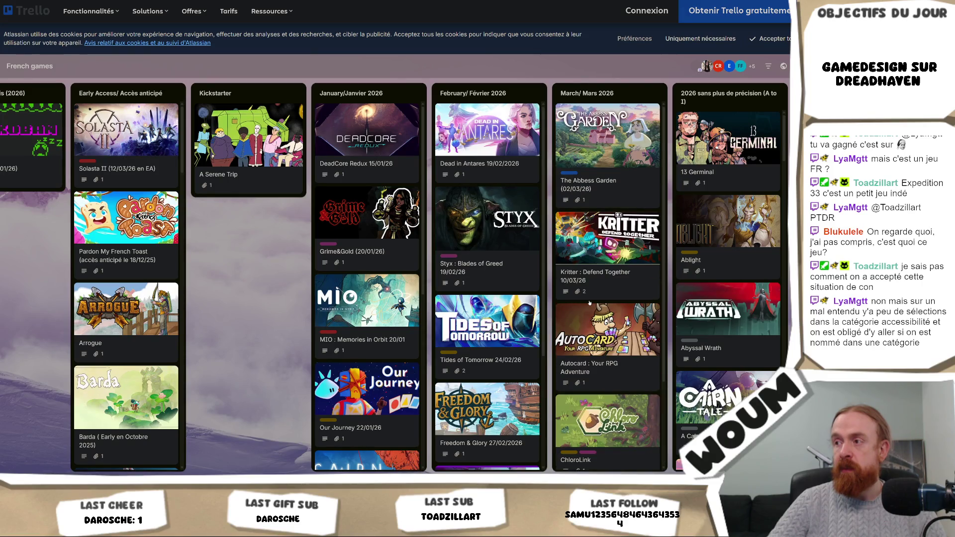
pyautogui.scroll(-6, 698, 165)
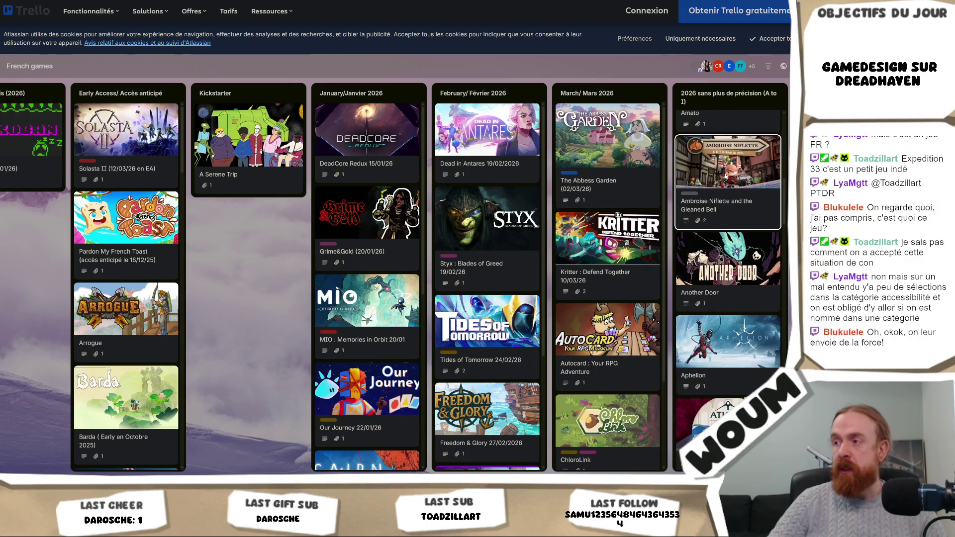
pyautogui.scroll(-3, 725, 177)
pyautogui.scroll(3, 724, 179)
pyautogui.scroll(5, 723, 182)
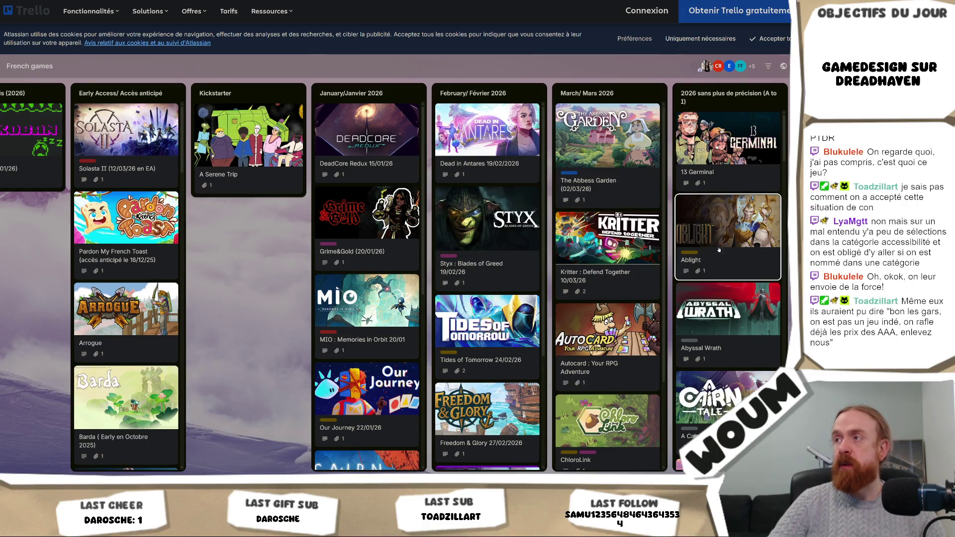
pyautogui.scroll(-10, 728, 193)
pyautogui.scroll(-5, 719, 238)
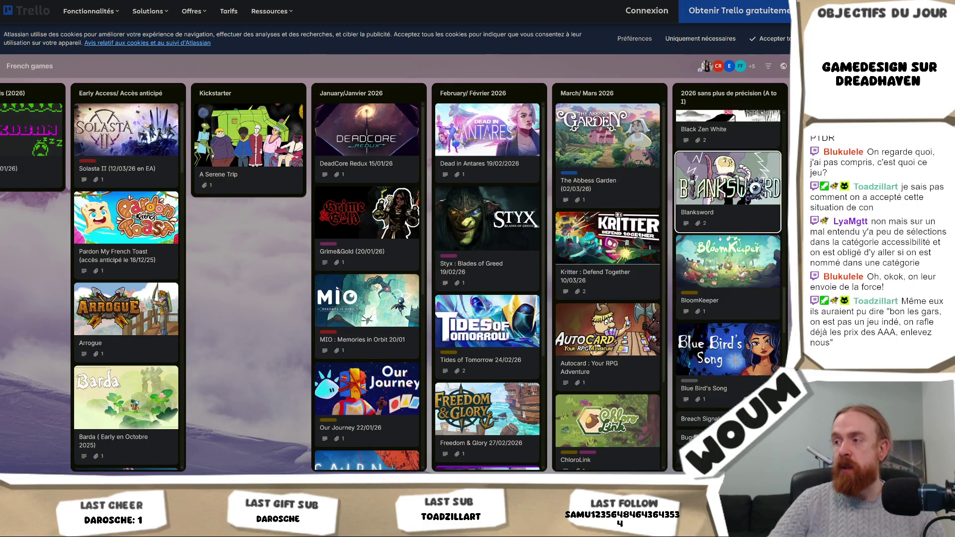
pyautogui.scroll(-5, 719, 238)
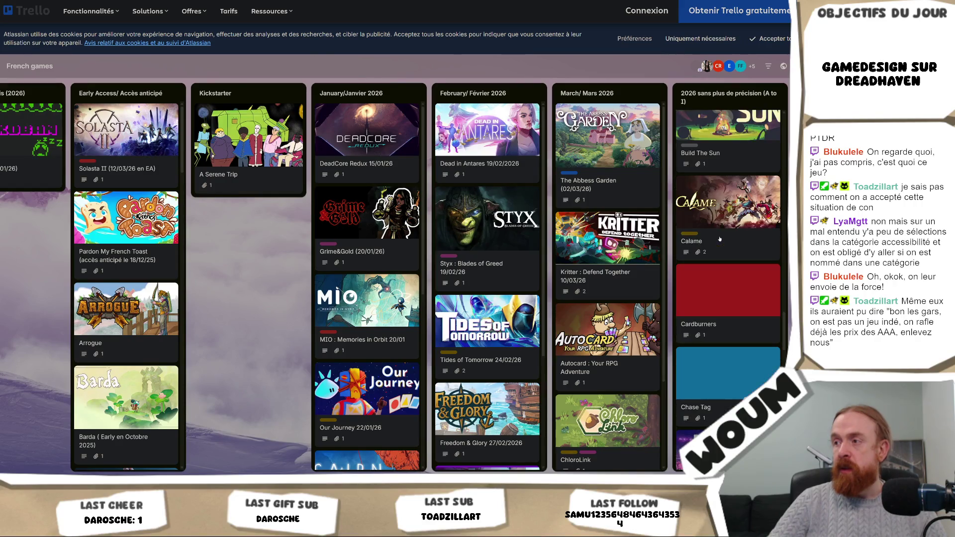
pyautogui.scroll(-5, 719, 239)
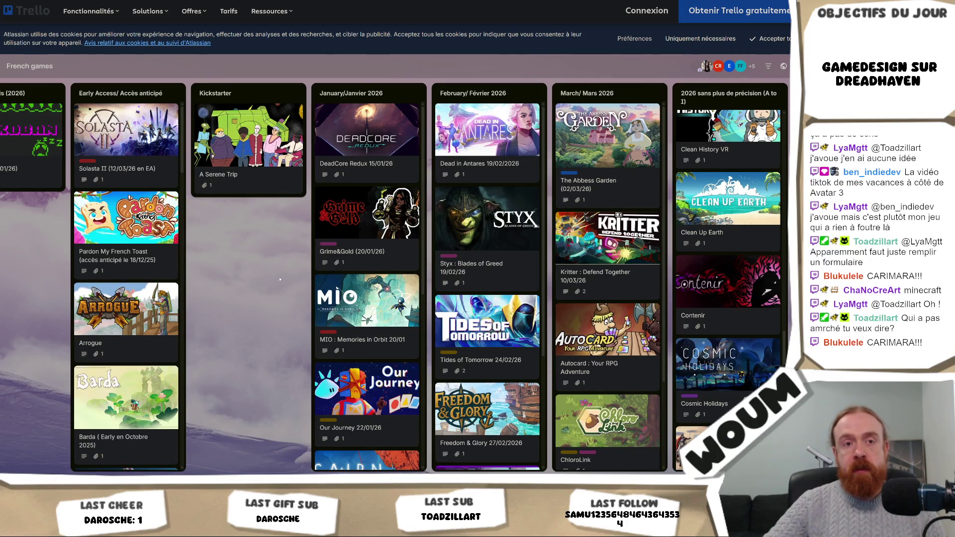
# Scroll through the January 2026 list's game cards and open the COTS card
pyautogui.scroll(-2, 139, 332)
pyautogui.scroll(-10, 127, 279)
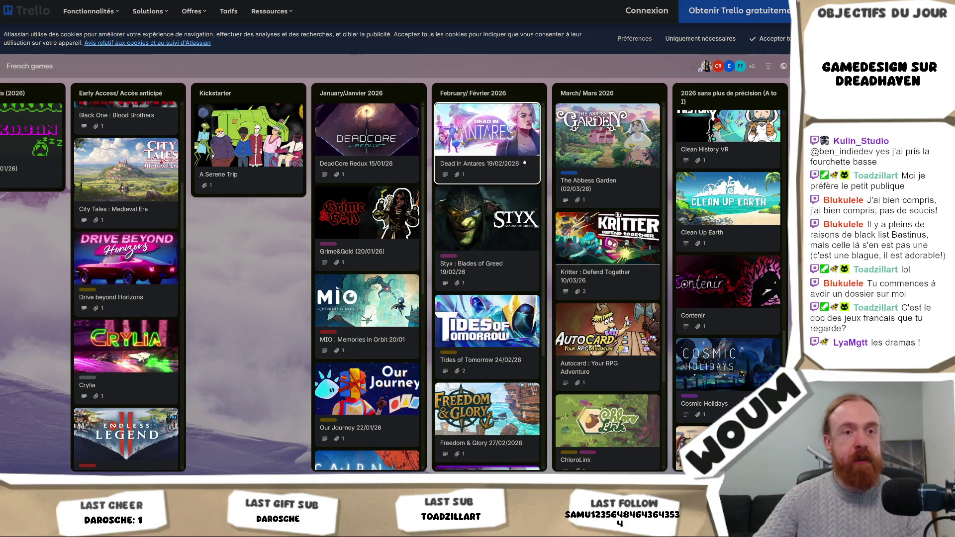
pyautogui.scroll(-2, 377, 291)
pyautogui.scroll(2, 376, 291)
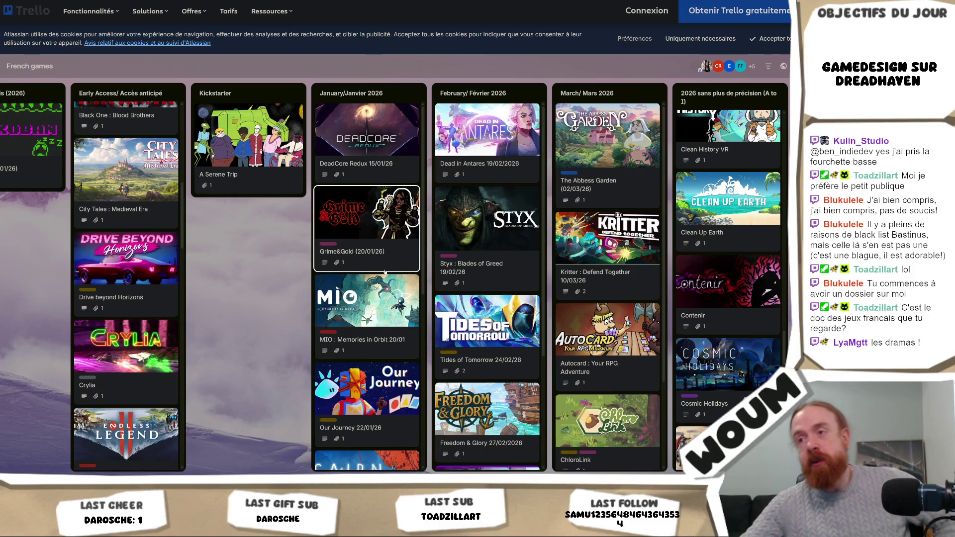
pyautogui.scroll(-5, 376, 291)
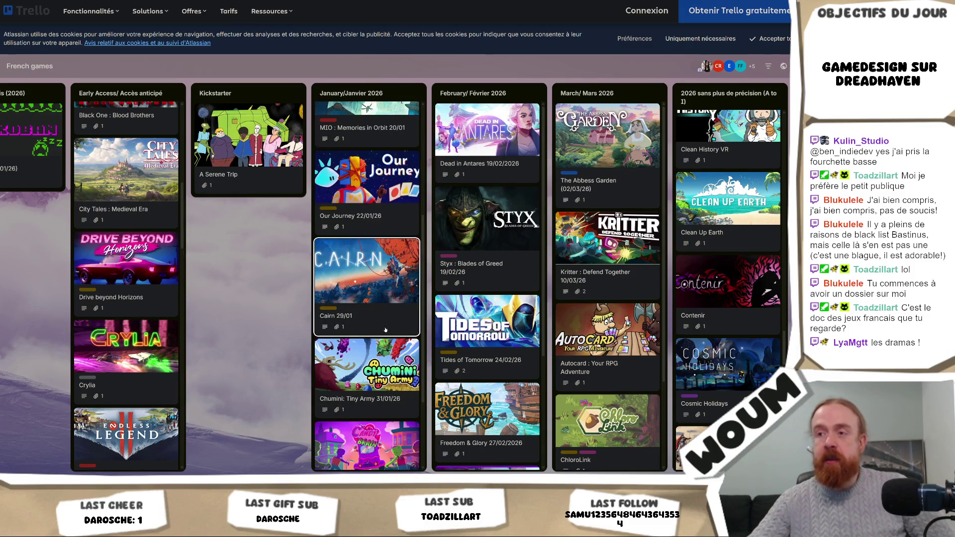
pyautogui.scroll(-3, 377, 290)
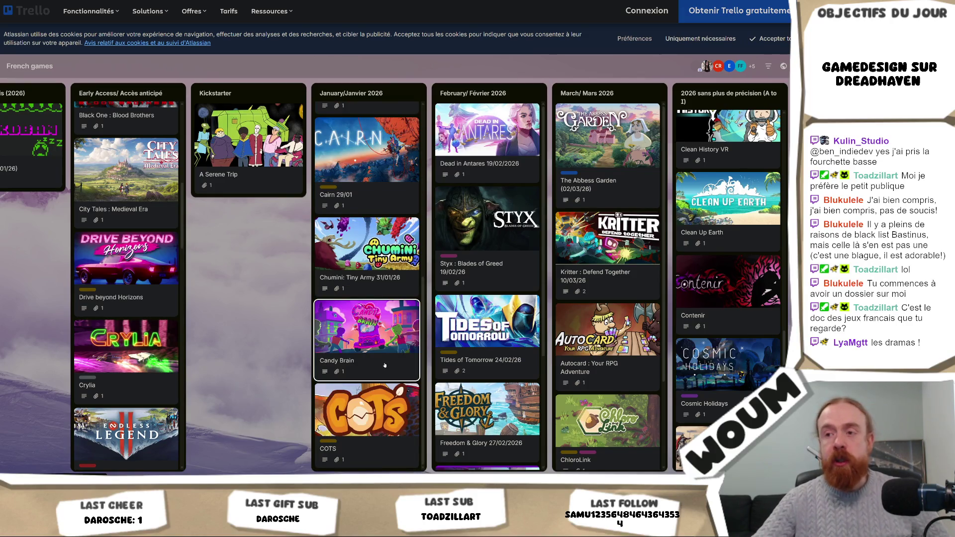
pyautogui.scroll(7, 386, 269)
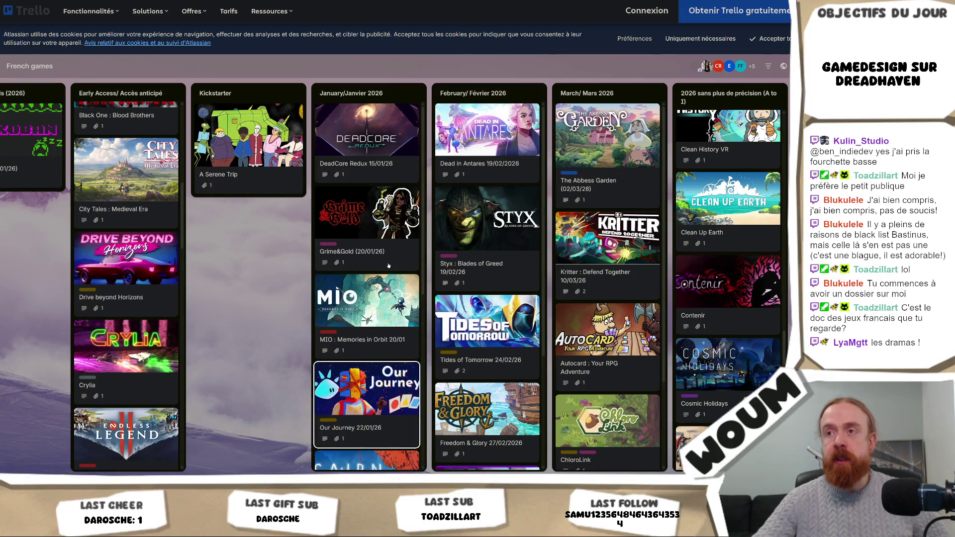
pyautogui.scroll(-7, 383, 348)
pyautogui.click(381, 411)
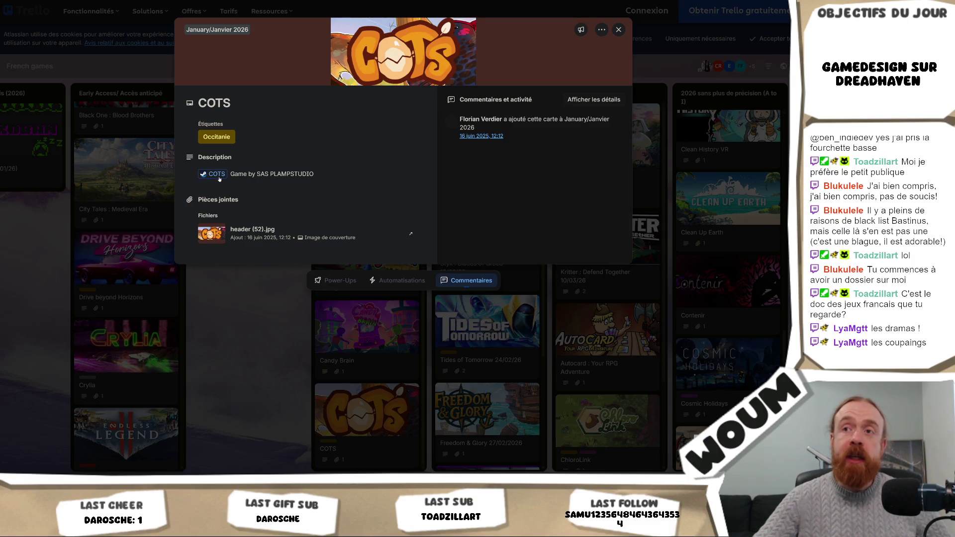
# Follow the COTS card's Steam link and scroll down the COTS store page
pyautogui.click(217, 174)
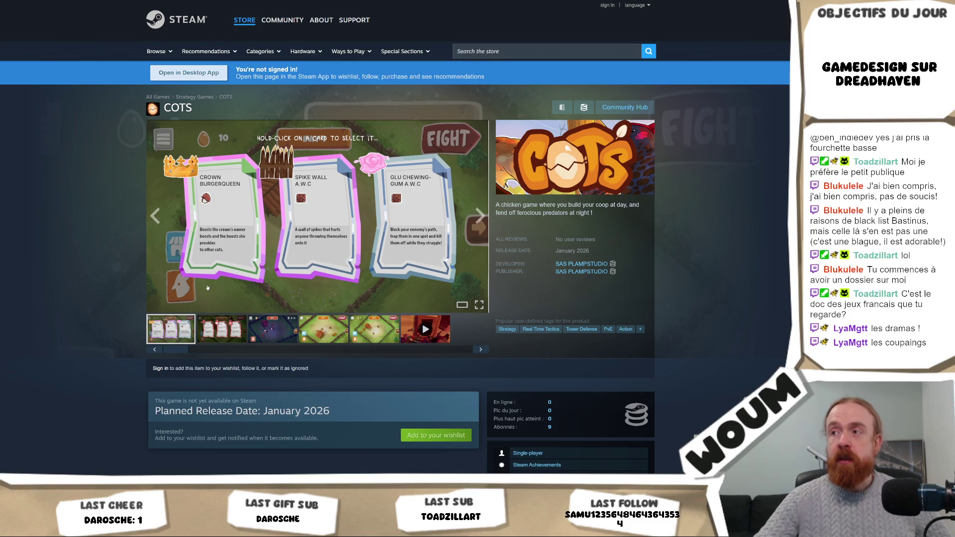
pyautogui.scroll(-3, 87, 305)
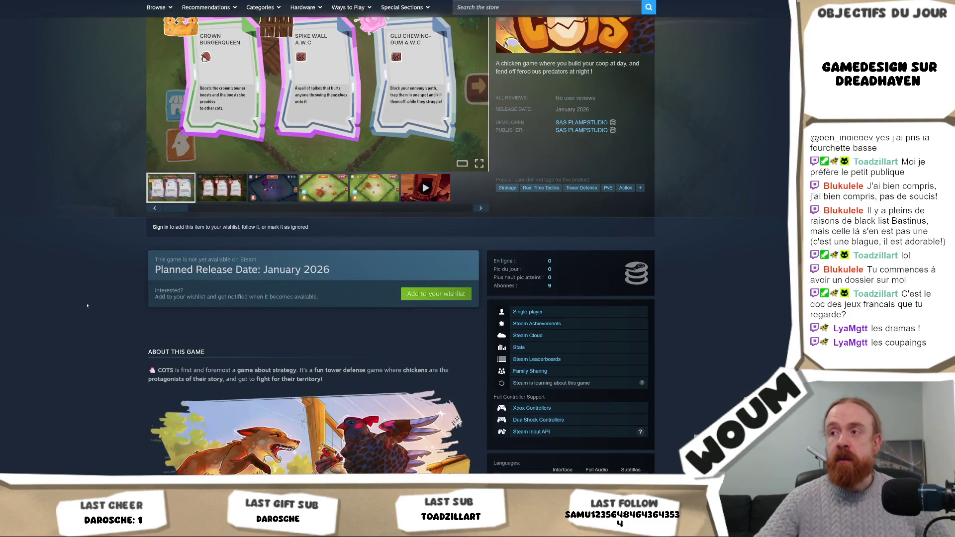
pyautogui.scroll(-3, 87, 305)
pyautogui.scroll(-4, 87, 305)
pyautogui.scroll(10, 87, 306)
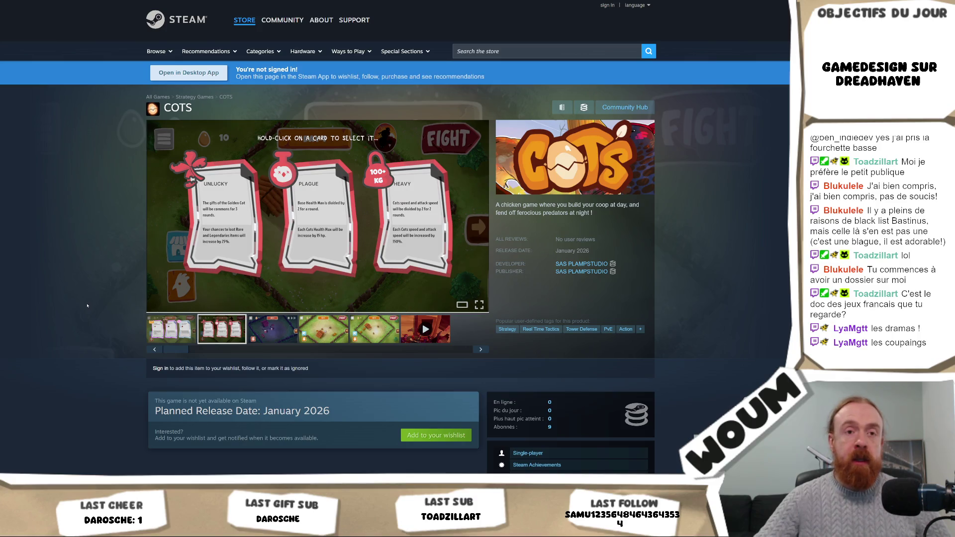
pyautogui.scroll(-3, 87, 305)
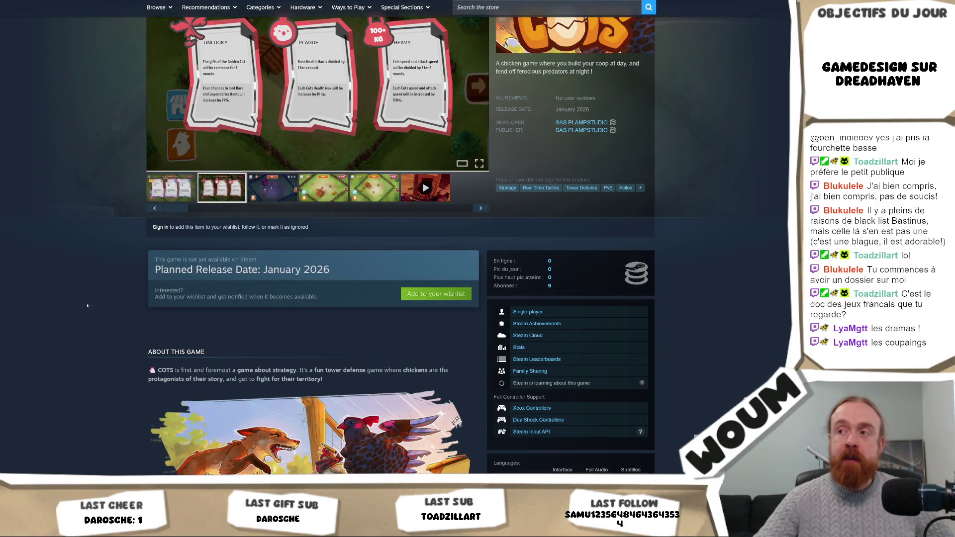
pyautogui.scroll(-3, 87, 306)
pyautogui.scroll(6, 87, 306)
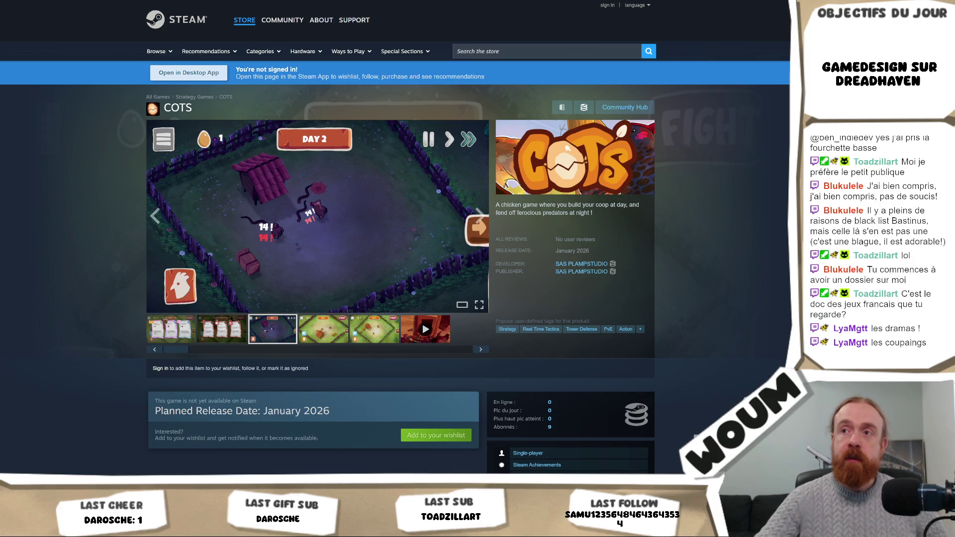
pyautogui.click(374, 204)
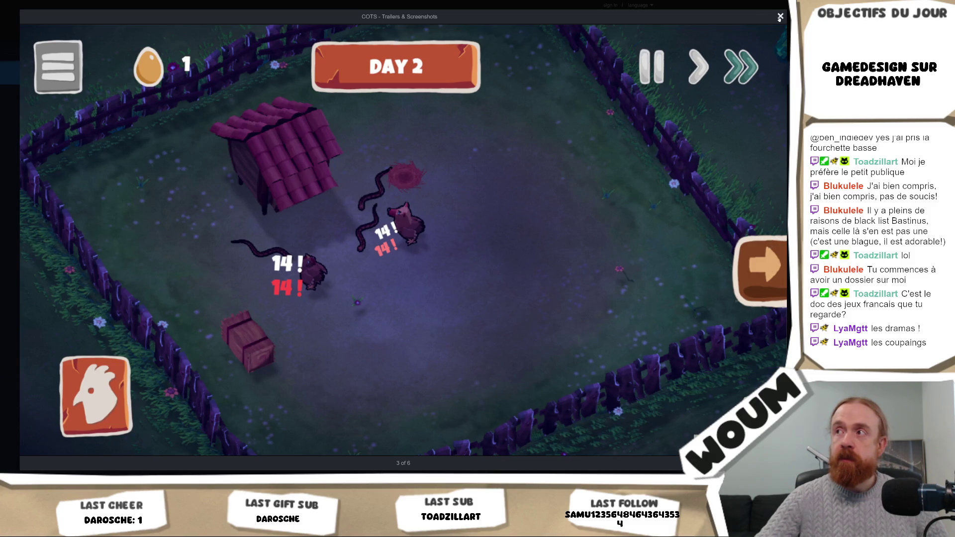
pyautogui.click(779, 17)
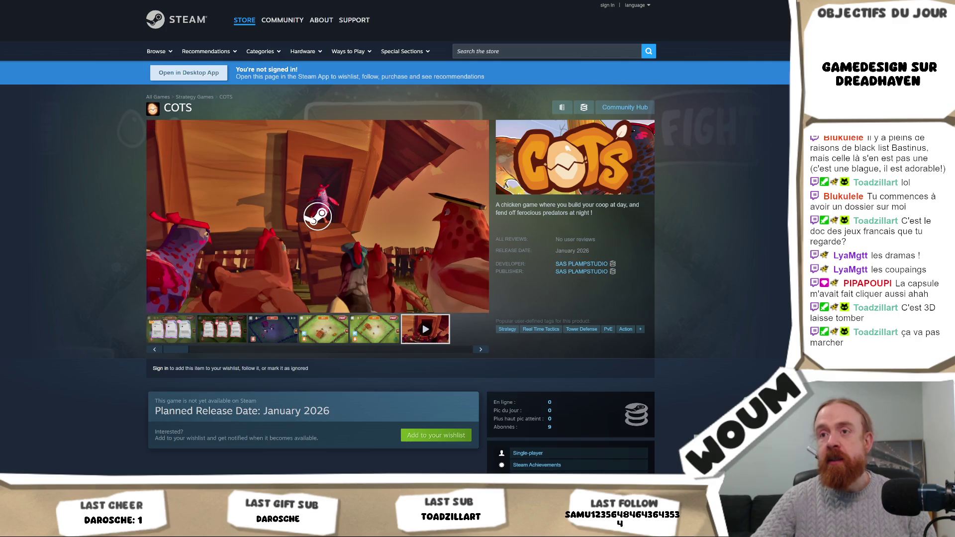
# Watch the COTS trailer, pausing and skipping ahead to 0:27, then view it fullscreen before exiting
pyautogui.click(319, 235)
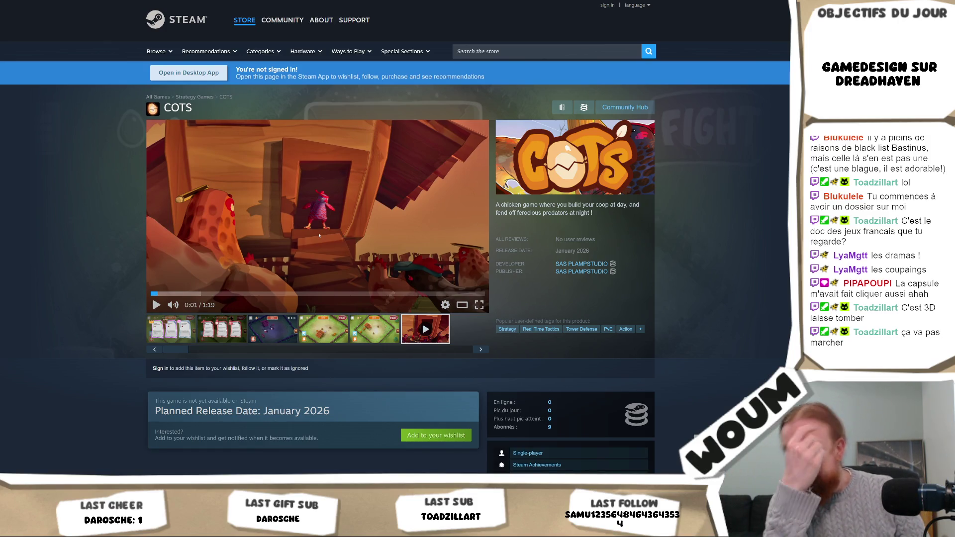
pyautogui.click(321, 232)
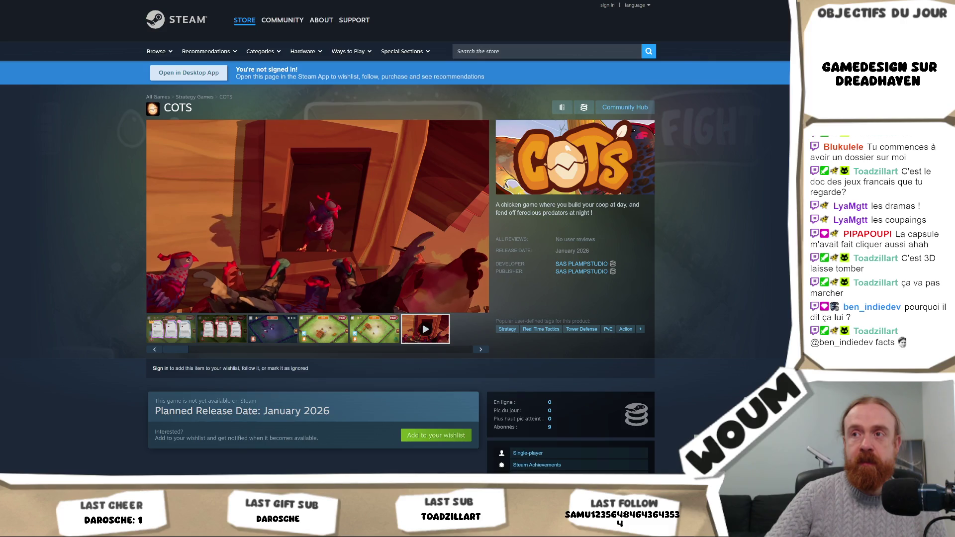
pyautogui.click(247, 304)
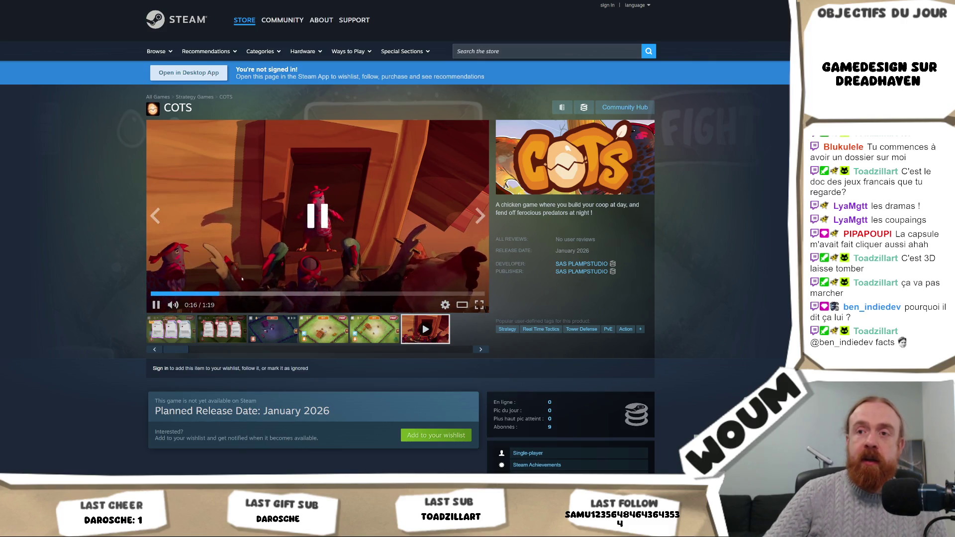
pyautogui.click(264, 293)
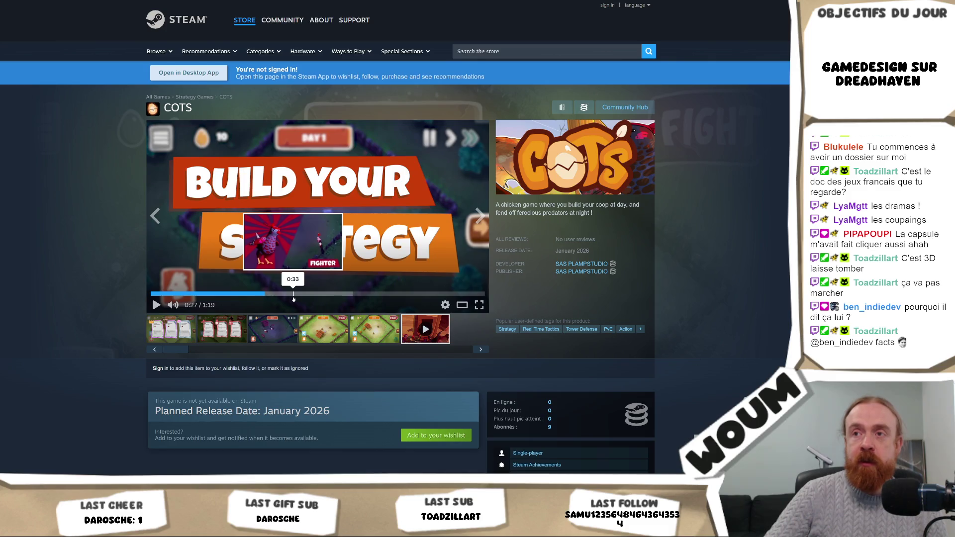
pyautogui.click(288, 223)
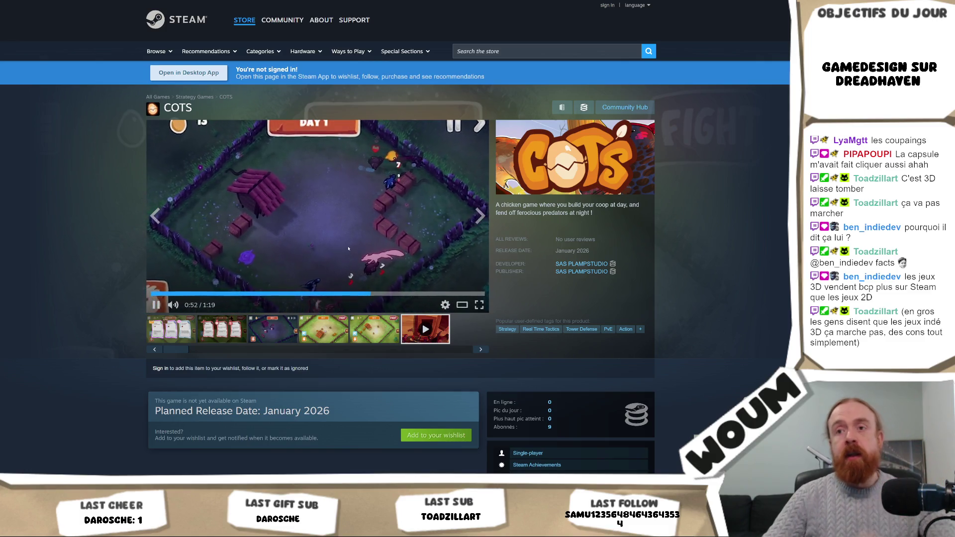
pyautogui.click(209, 275)
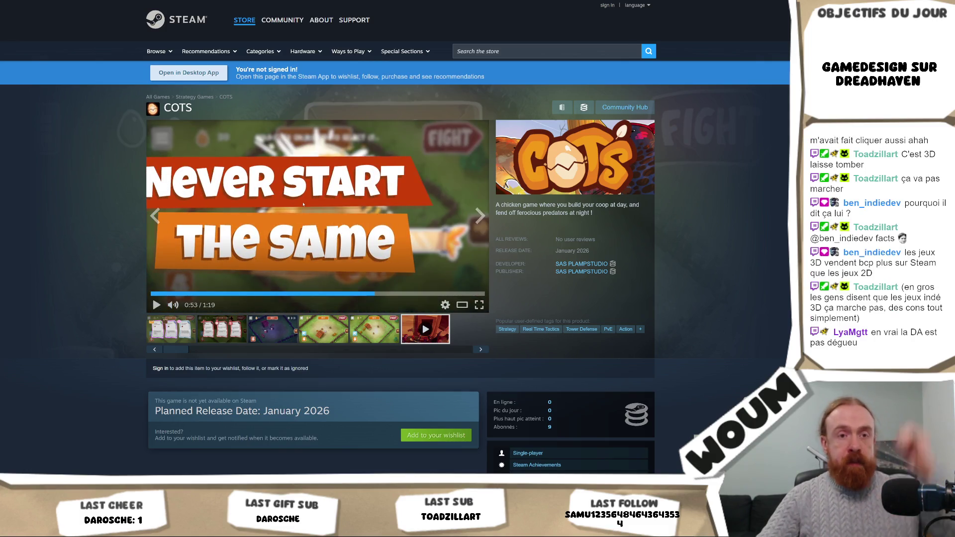
pyautogui.click(446, 284)
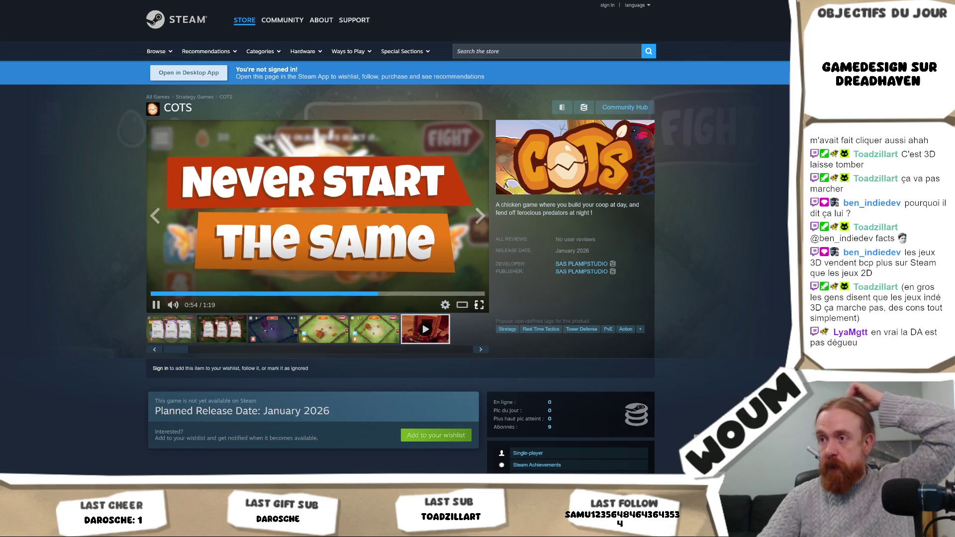
pyautogui.click(479, 305)
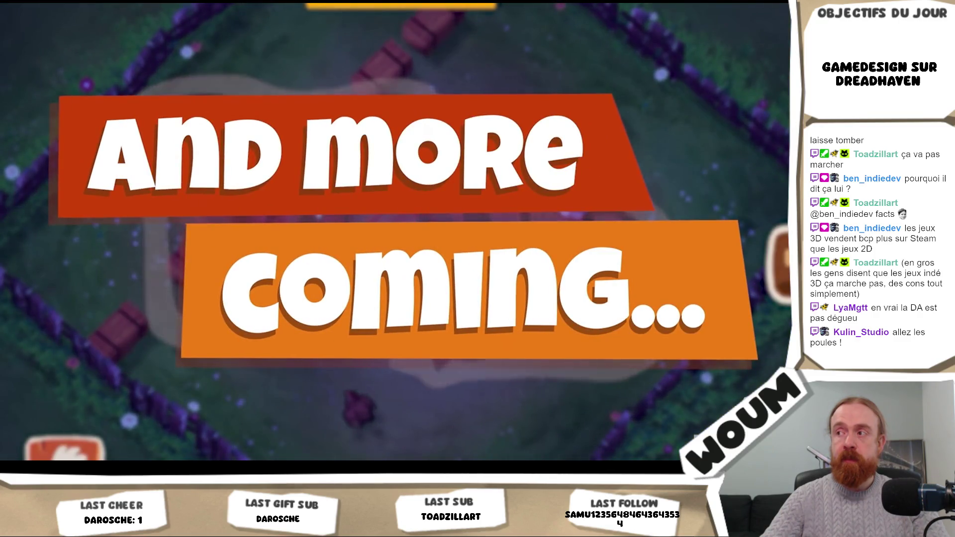
pyautogui.press('Escape')
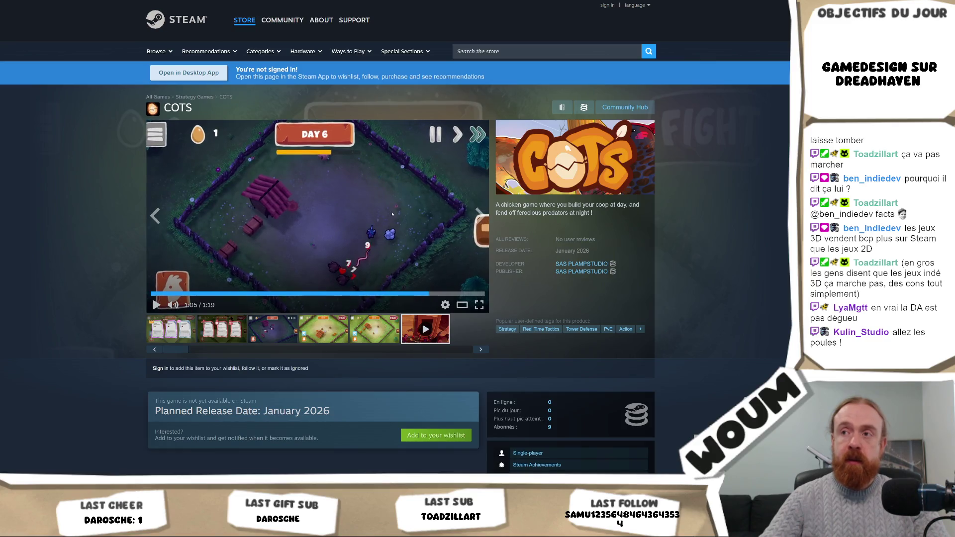
# Pause the COTS trailer at 1:07, resume it, then pause again at 1:08
pyautogui.click(394, 214)
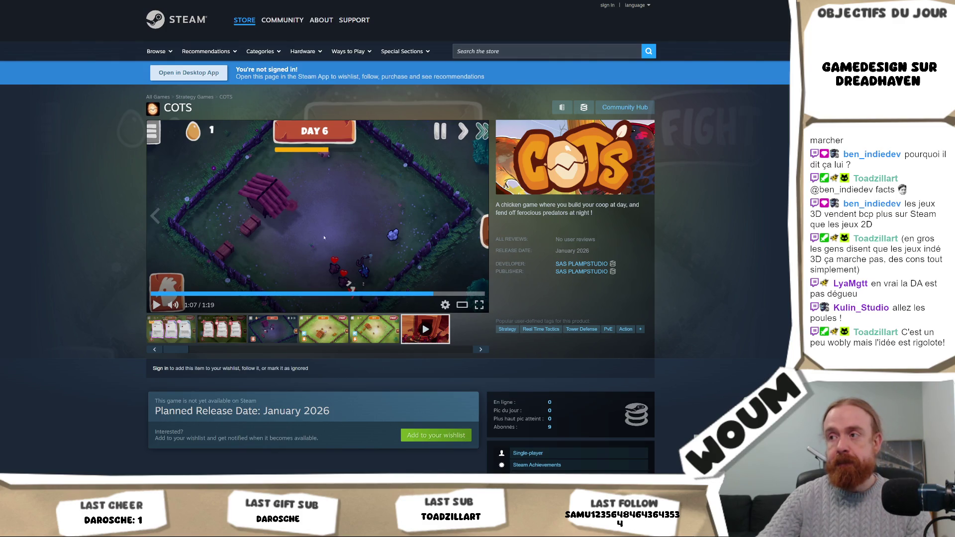
pyautogui.click(406, 244)
pyautogui.click(406, 244)
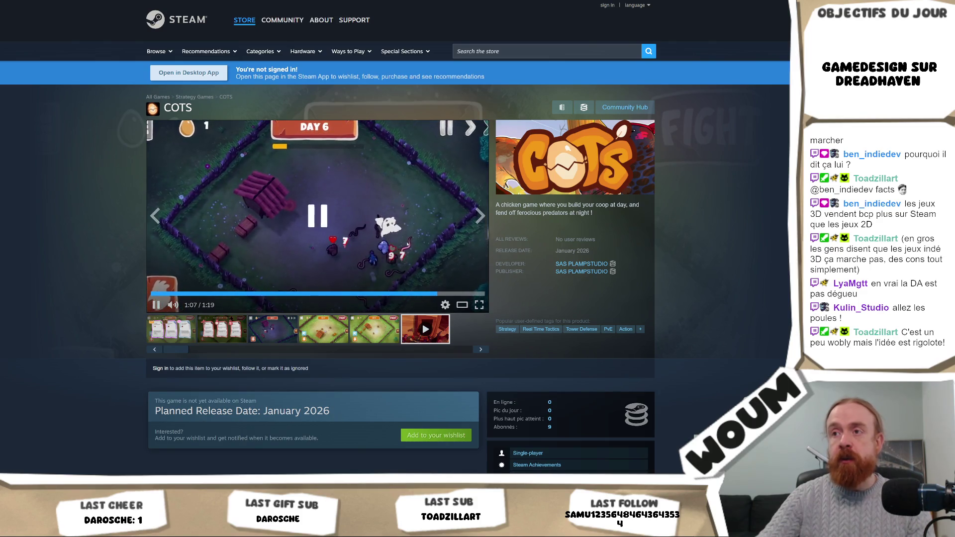
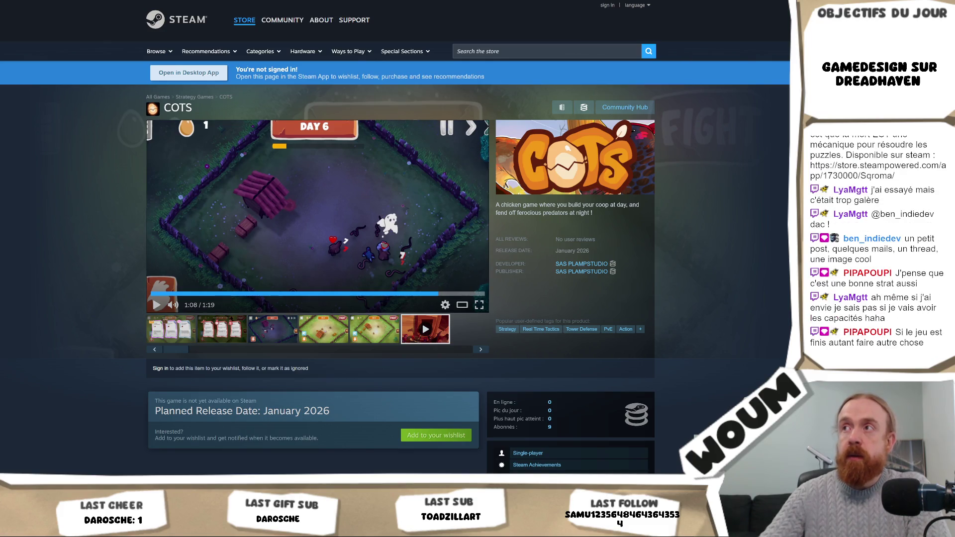
# View the Our Journey page and Cupiclaw's Typin developer page, then return to Unity's tilemap scene
pyautogui.hotkey('ctrl', 'Tab')
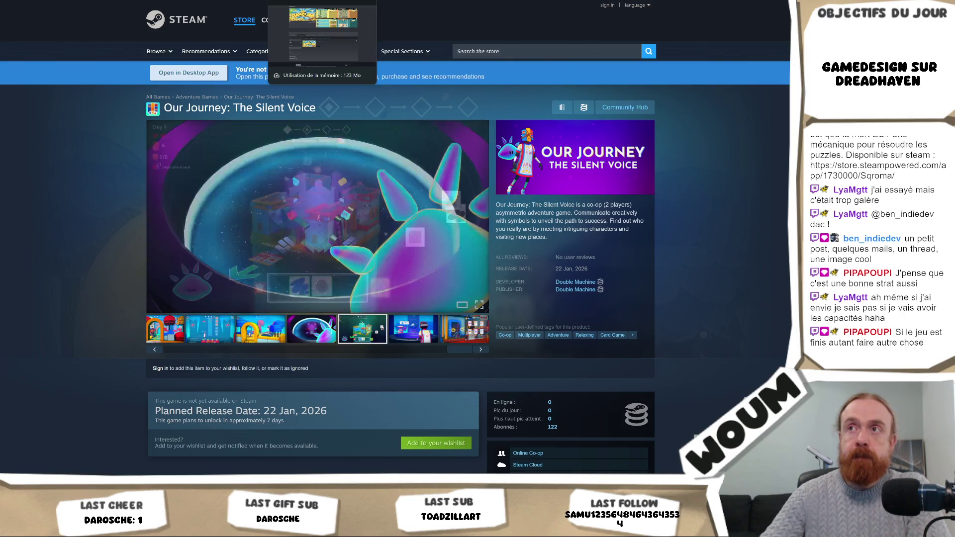
pyautogui.click(322, 0)
pyautogui.scroll(5, 398, 199)
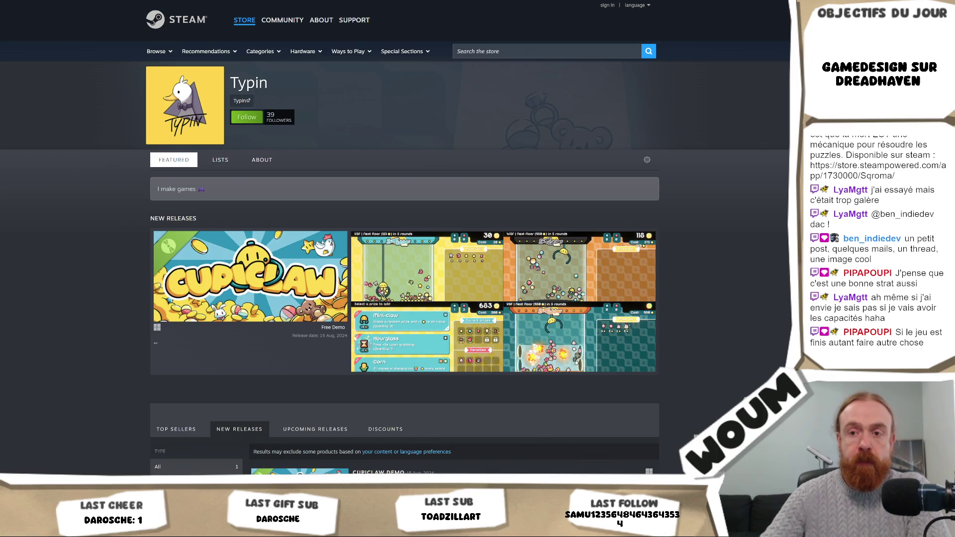
pyautogui.hotkey('alt', 'Tab')
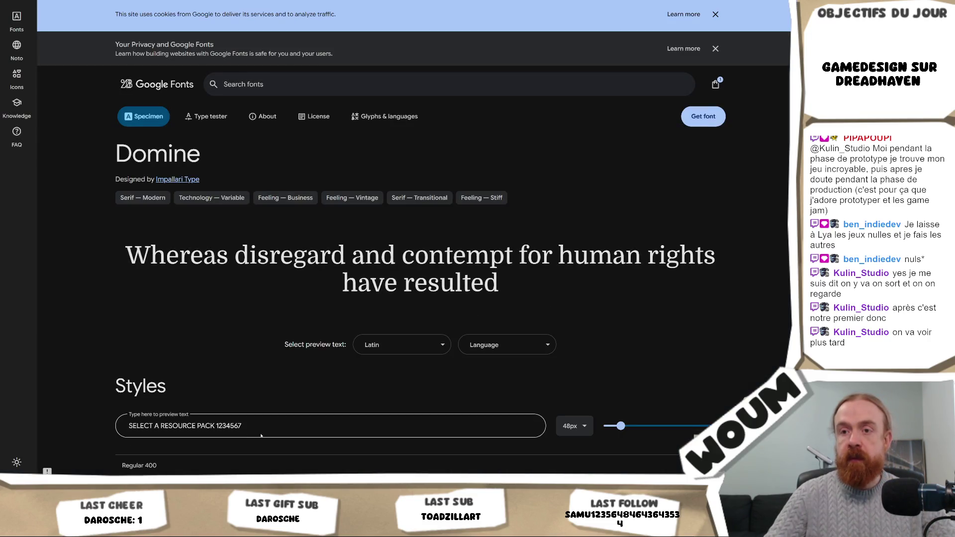
pyautogui.tripleClick(268, 426)
pyautogui.scroll(-3, 252, 281)
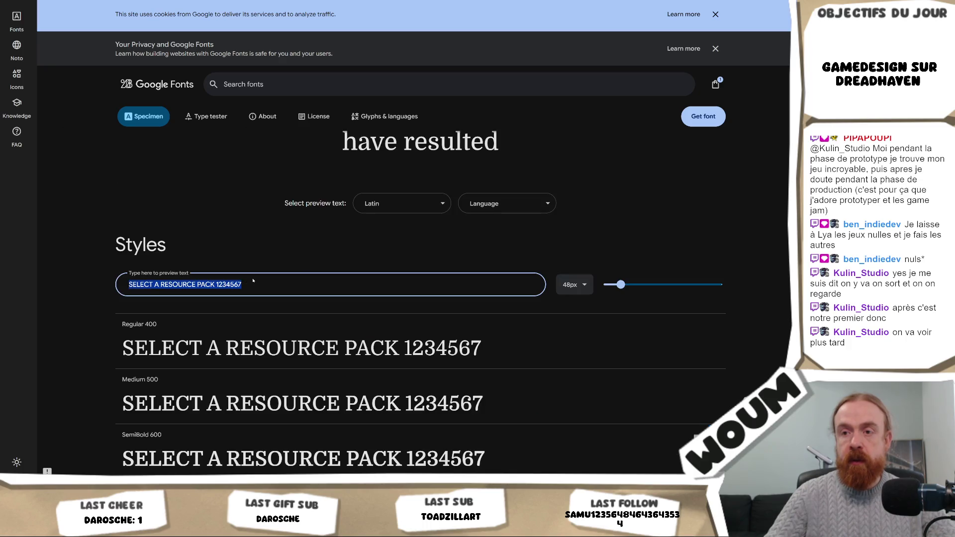
pyautogui.click(309, 284)
pyautogui.write('890')
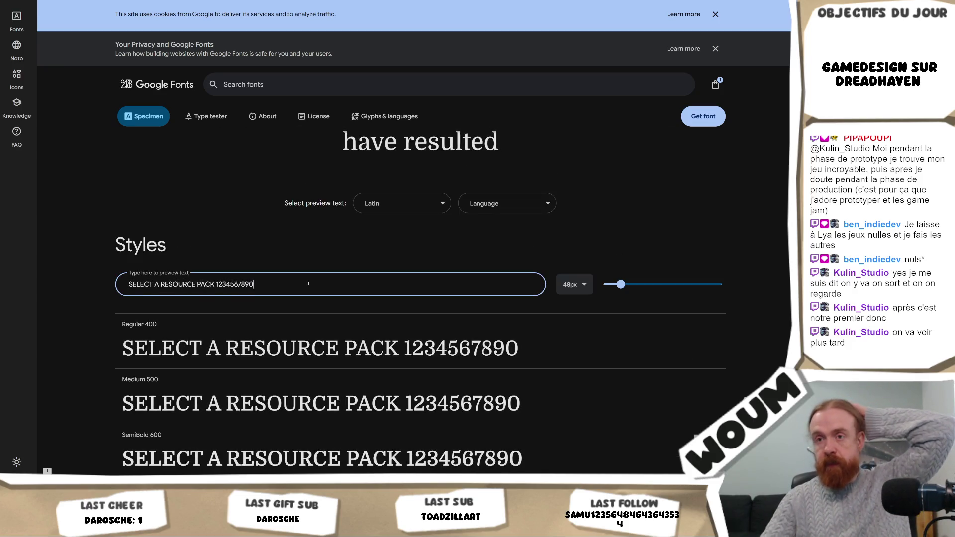
pyautogui.scroll(-4, 307, 281)
pyautogui.scroll(4, 305, 276)
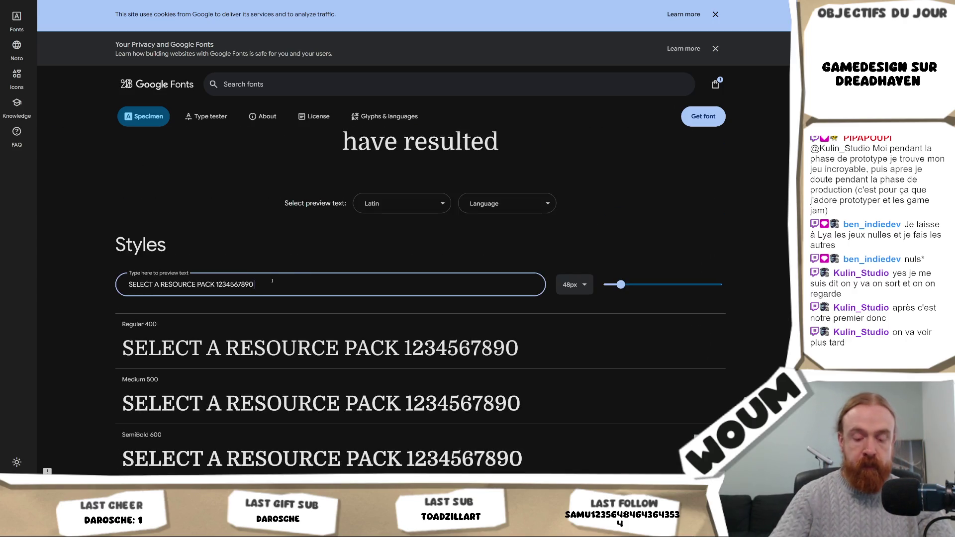
pyautogui.write('Baliste')
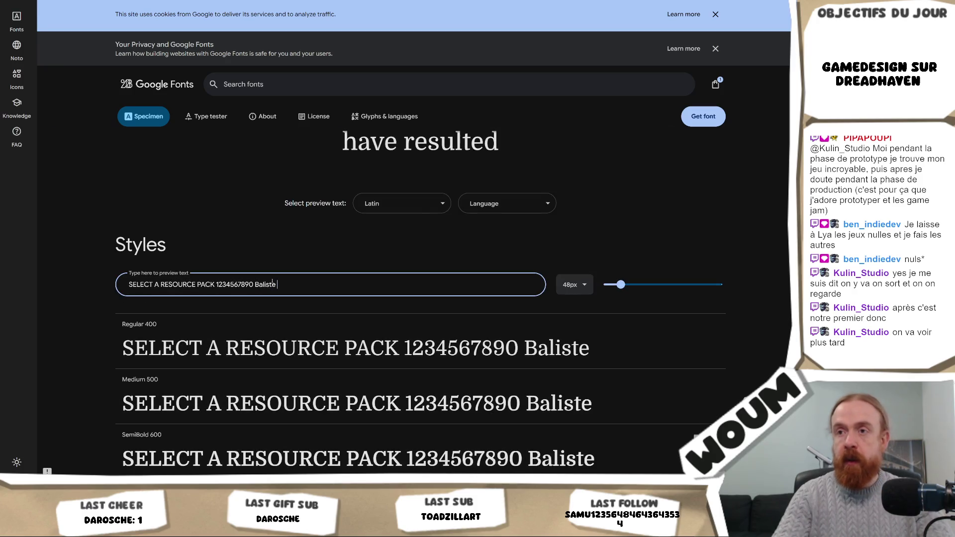
pyautogui.scroll(-5, 616, 379)
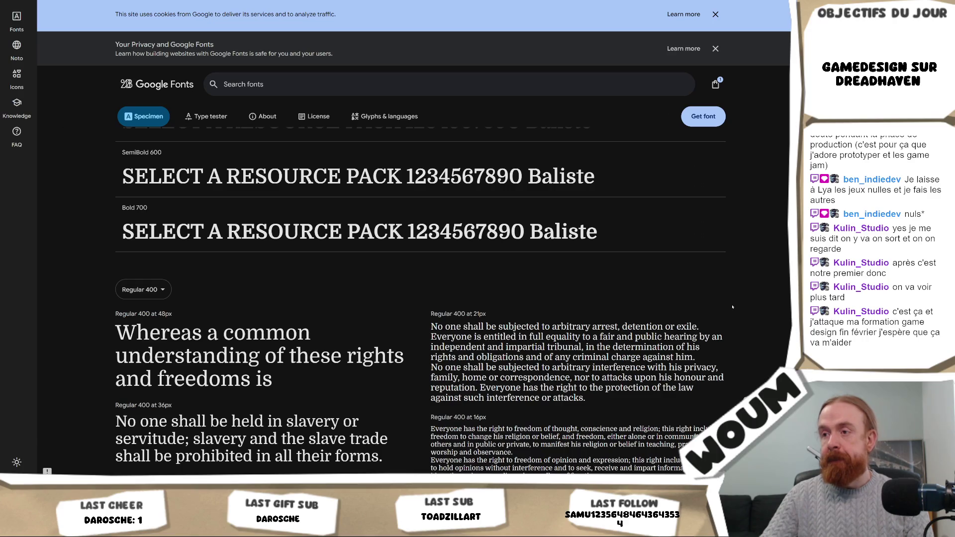
pyautogui.scroll(-2, 732, 307)
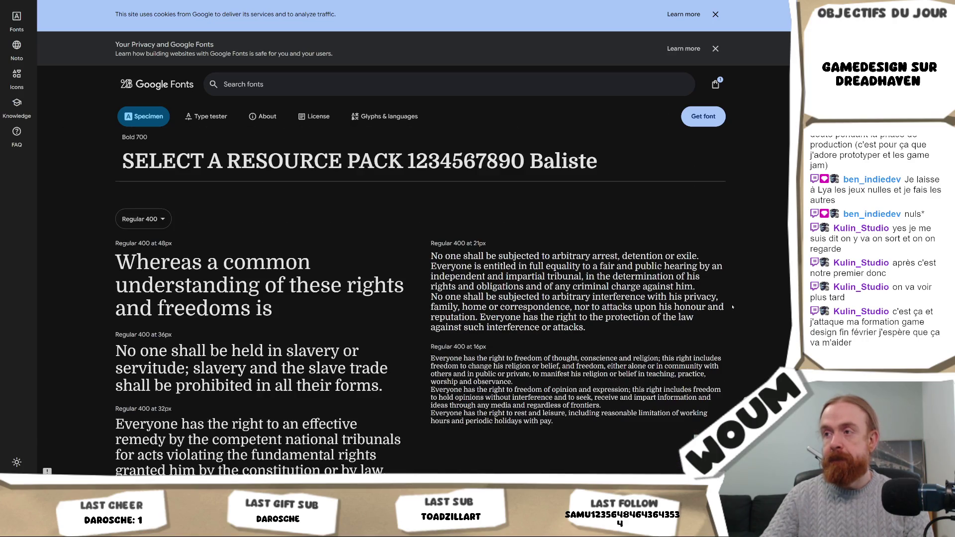
pyautogui.scroll(10, 732, 307)
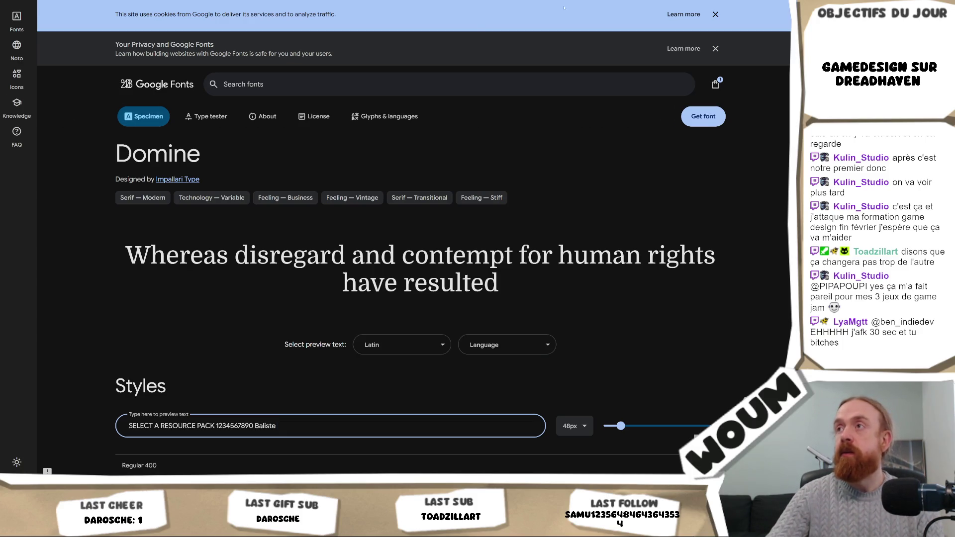
pyautogui.hotkey('ctrl', 'Tab')
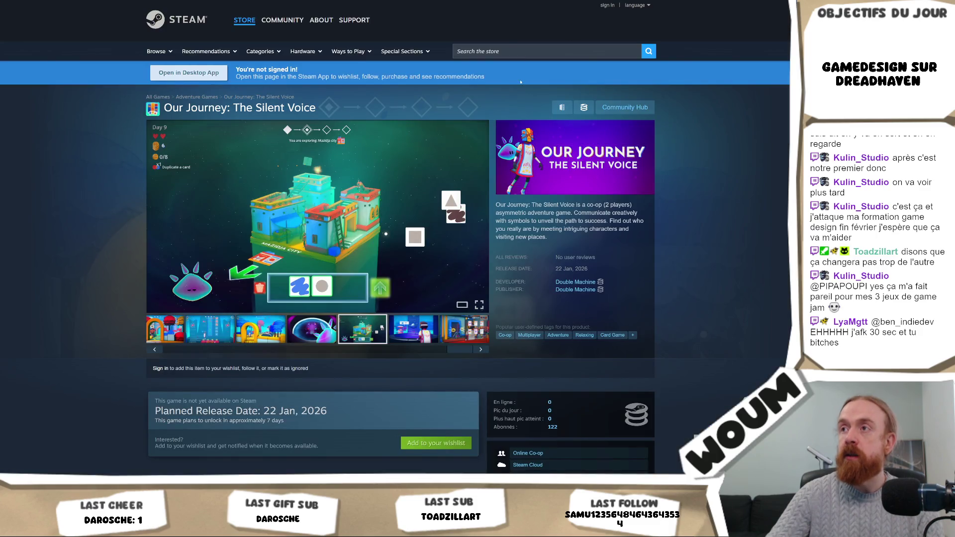
# Search the Steam store for 'grime & gold' and open the Grime&Gold store page
pyautogui.click(506, 51)
pyautogui.write('gri')
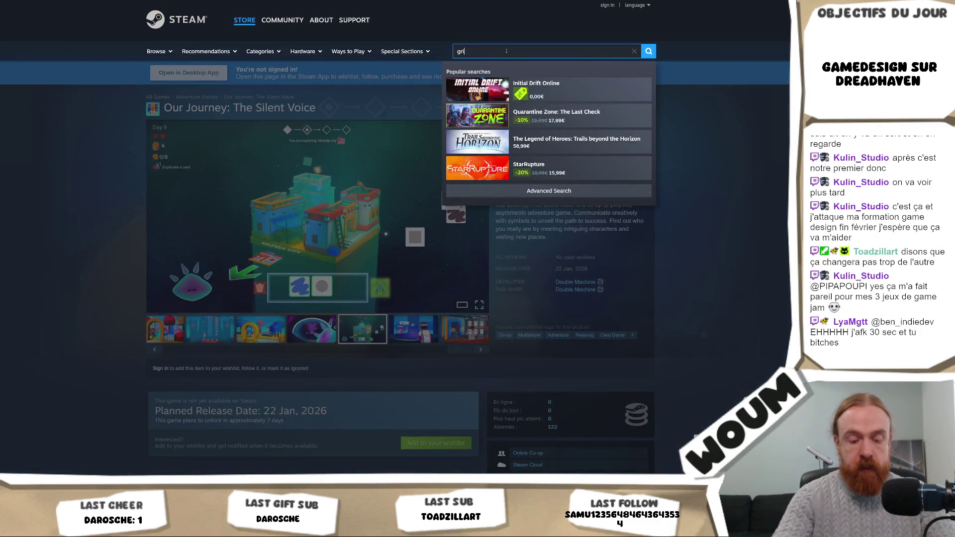
pyautogui.write('me & gold')
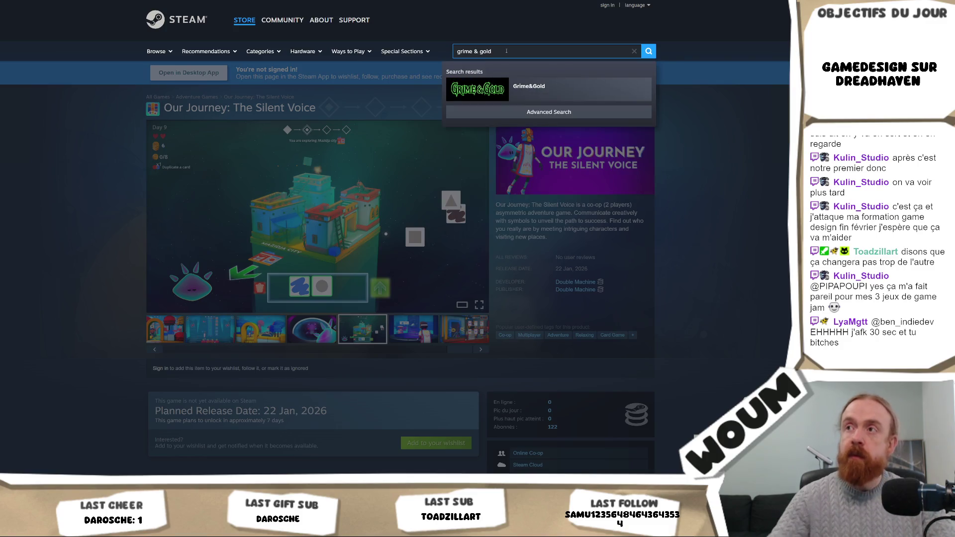
pyautogui.click(512, 84)
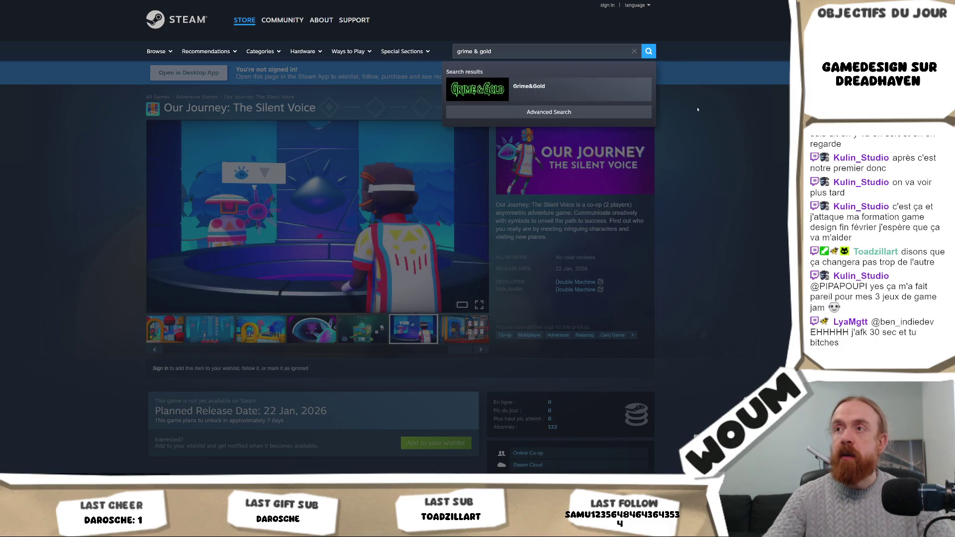
pyautogui.scroll(-5, 726, 112)
pyautogui.scroll(5, 307, 309)
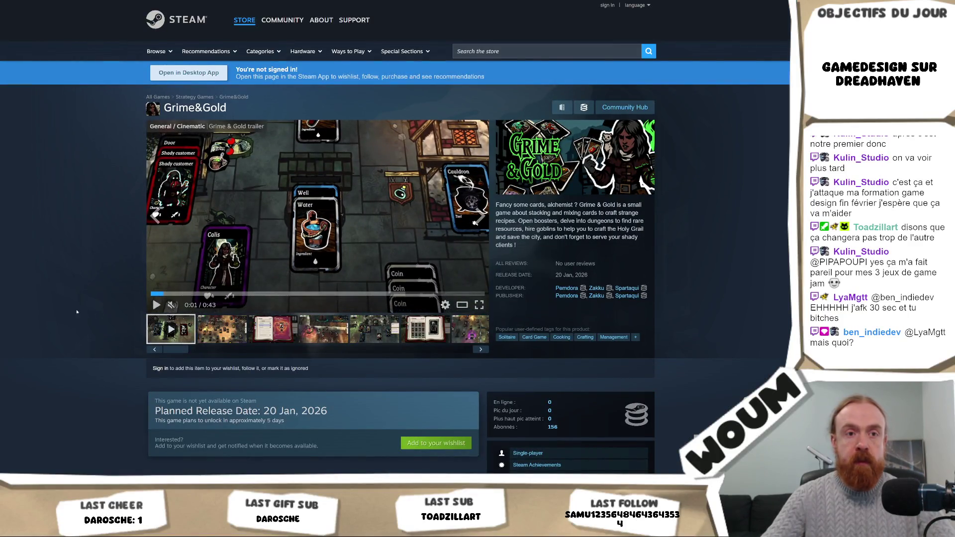
pyautogui.scroll(-15, 60, 314)
# Page Grime&Gold's More Like This row to its end: Culinarium, Core Bound, Abra-cooking-dabra, Dystopians
pyautogui.scroll(-4, 61, 314)
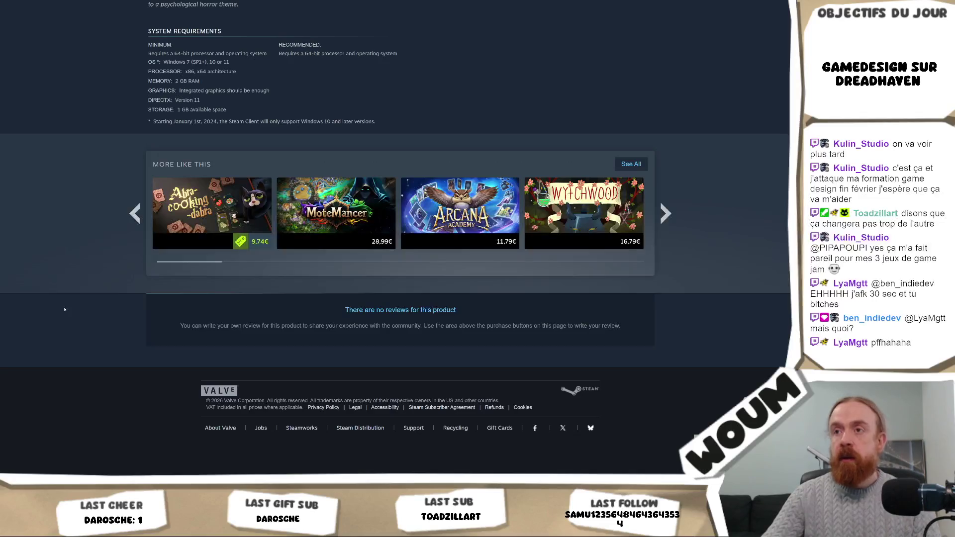
pyautogui.click(666, 213)
pyautogui.click(666, 213)
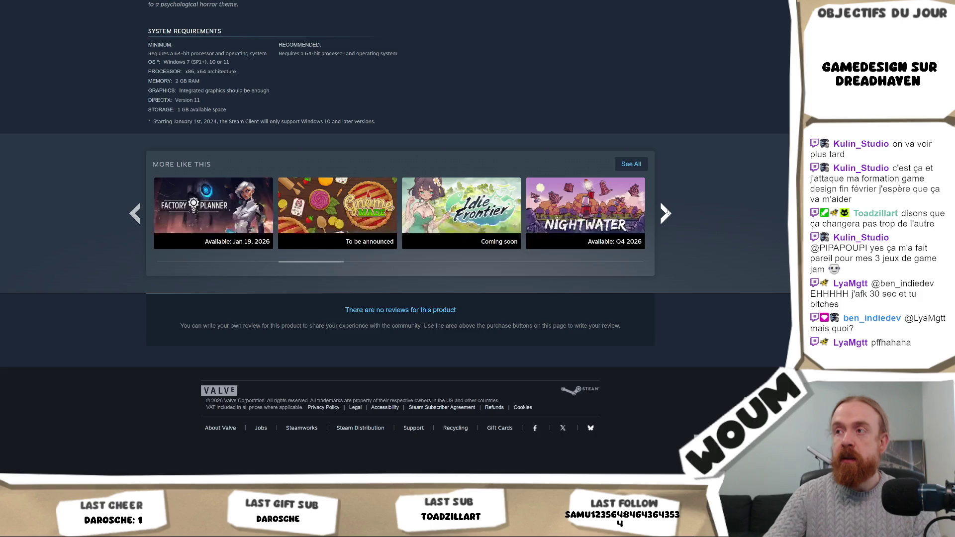
pyautogui.click(665, 213)
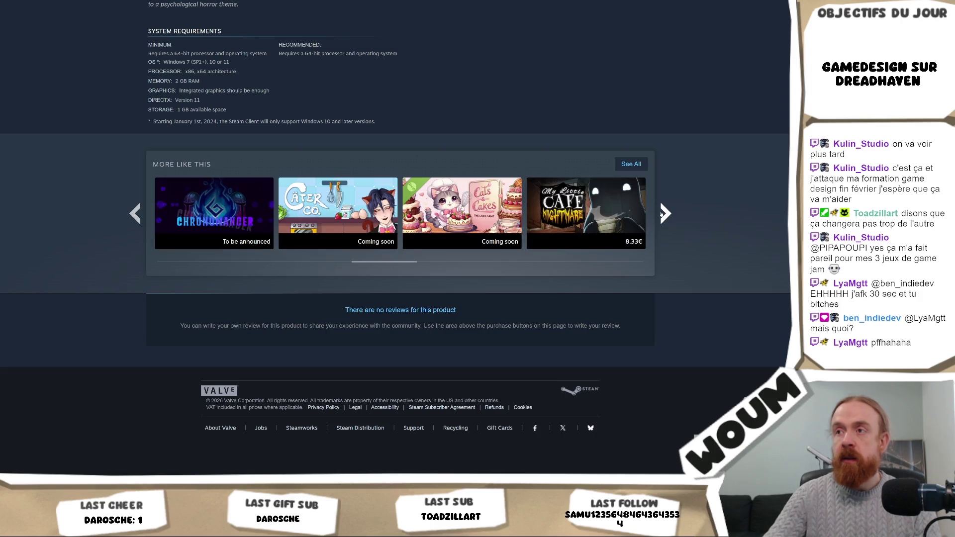
pyautogui.click(664, 213)
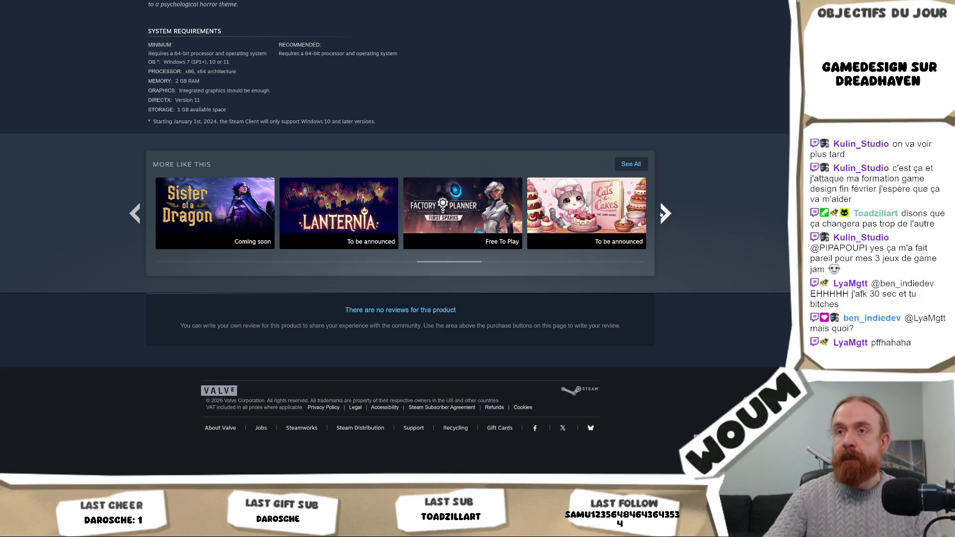
pyautogui.click(665, 213)
pyautogui.click(662, 213)
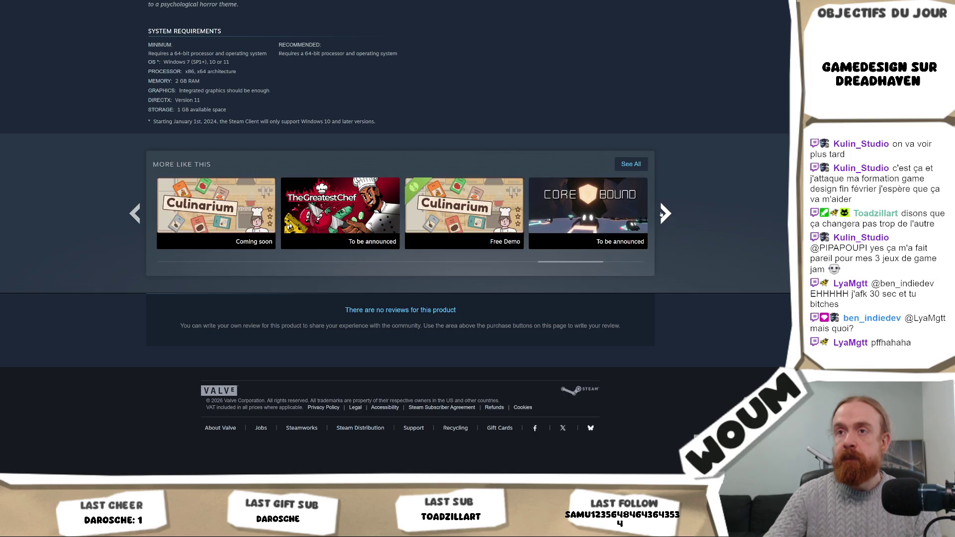
pyautogui.click(661, 213)
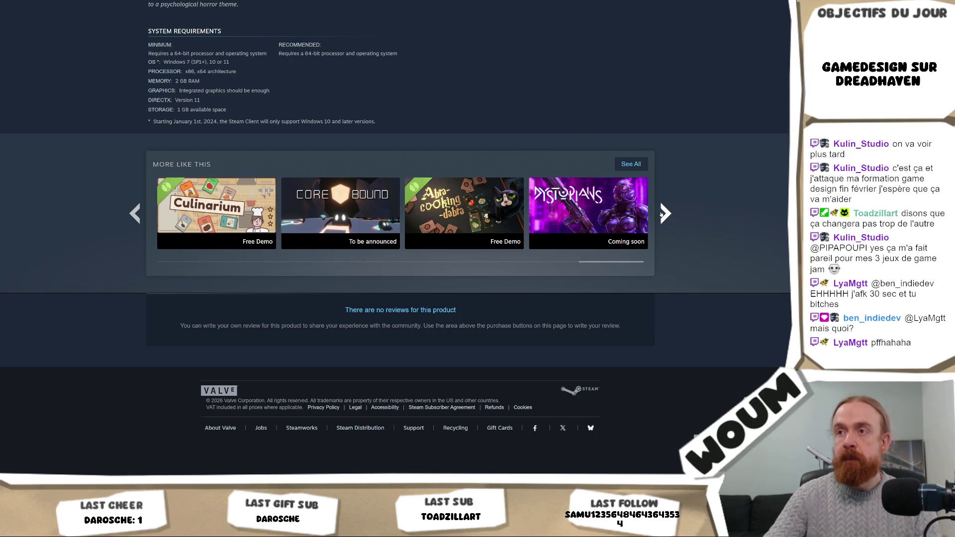
# Go from the Abra-Cooking-Dabra page to the Stacklands page and watch its trailer fullscreen
pyautogui.moveTo(486, 217)
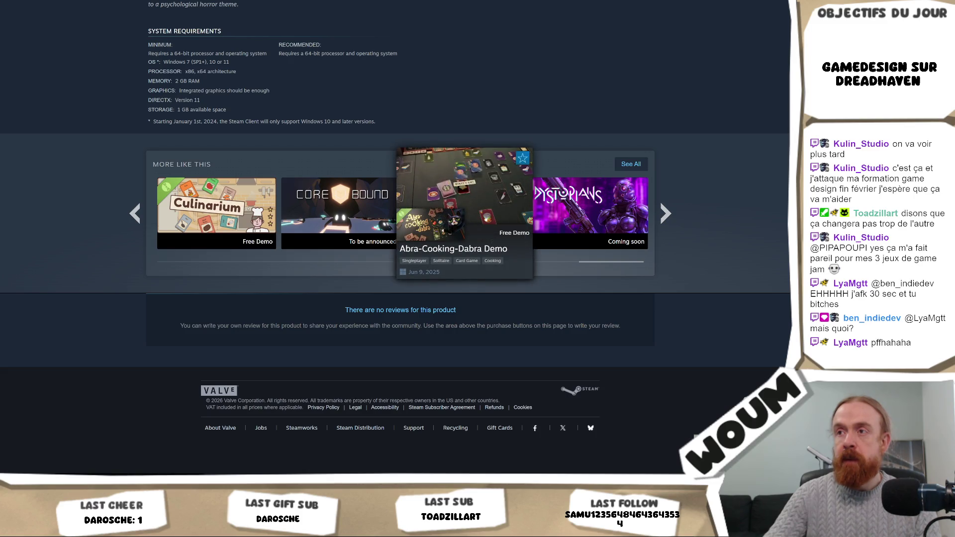
pyautogui.click(486, 218)
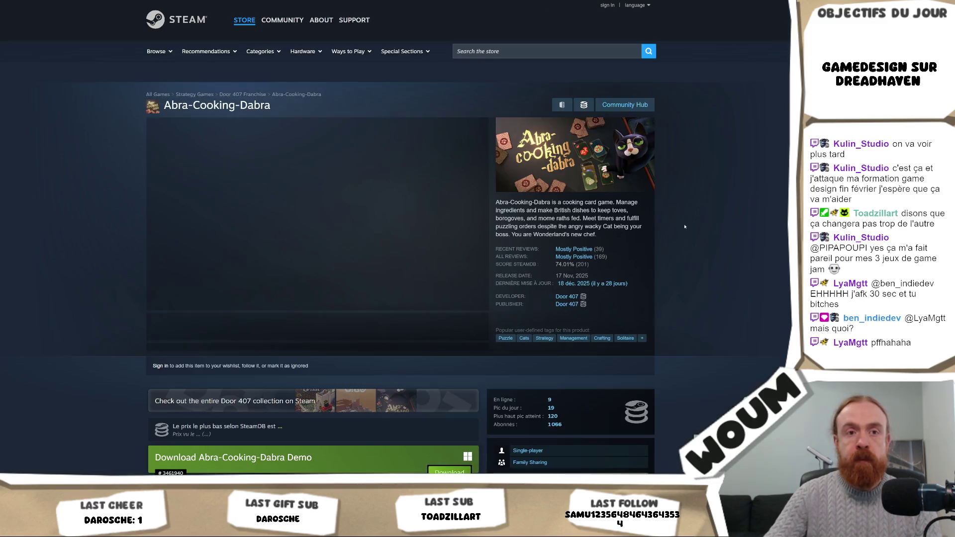
pyautogui.scroll(-10, 683, 227)
pyautogui.scroll(-15, 683, 227)
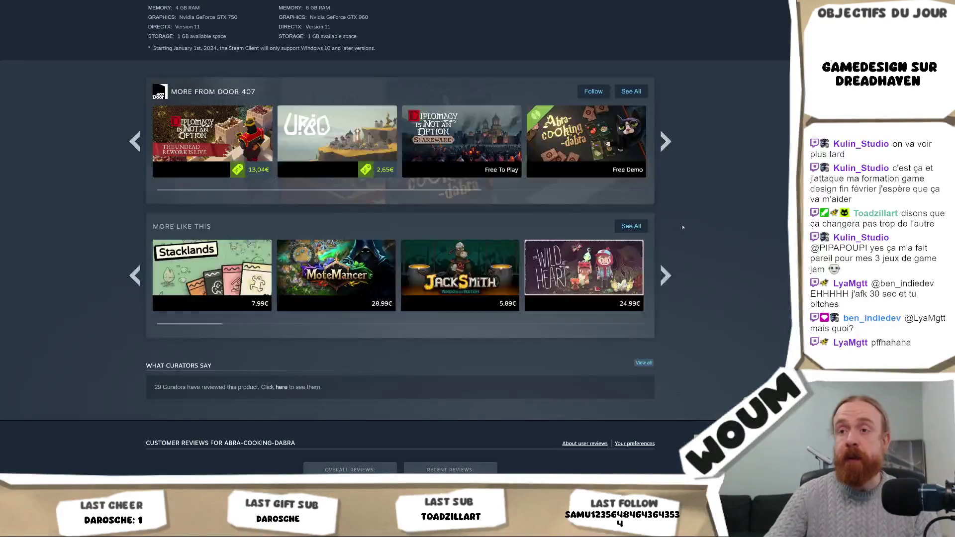
pyautogui.click(205, 271)
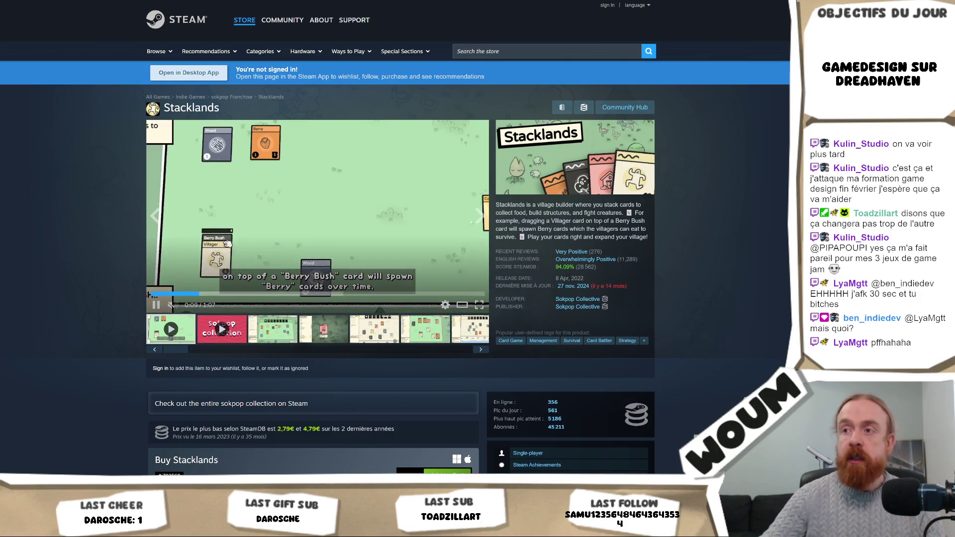
pyautogui.click(479, 305)
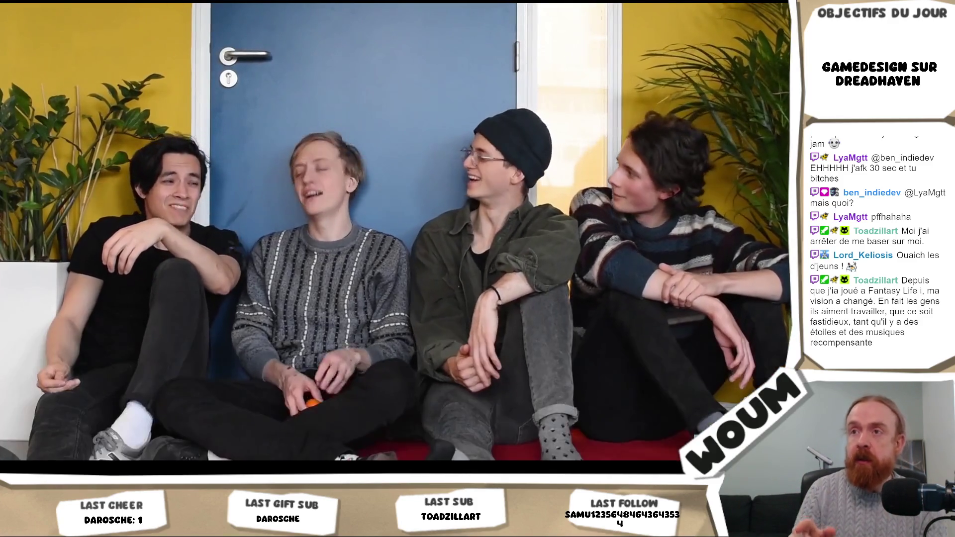
pyautogui.press('Escape')
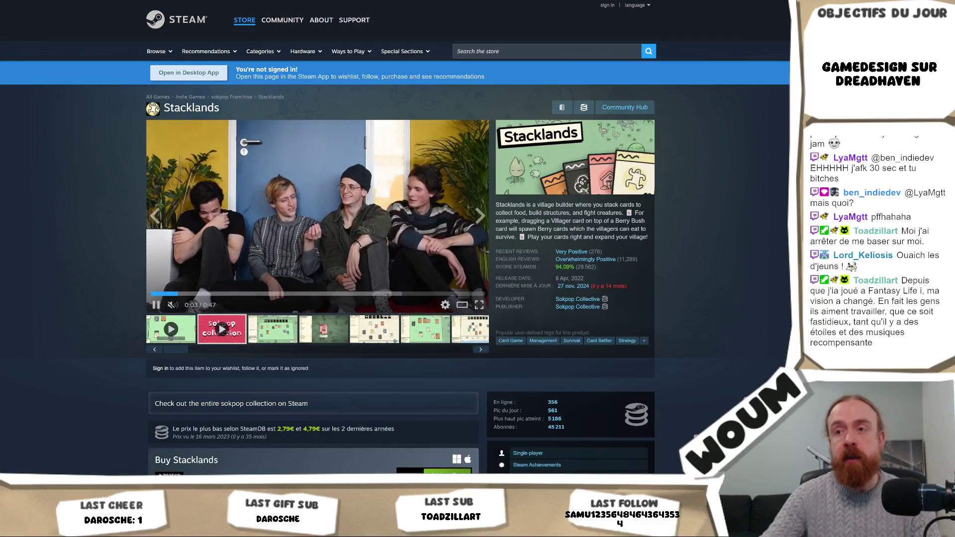
pyautogui.click(175, 319)
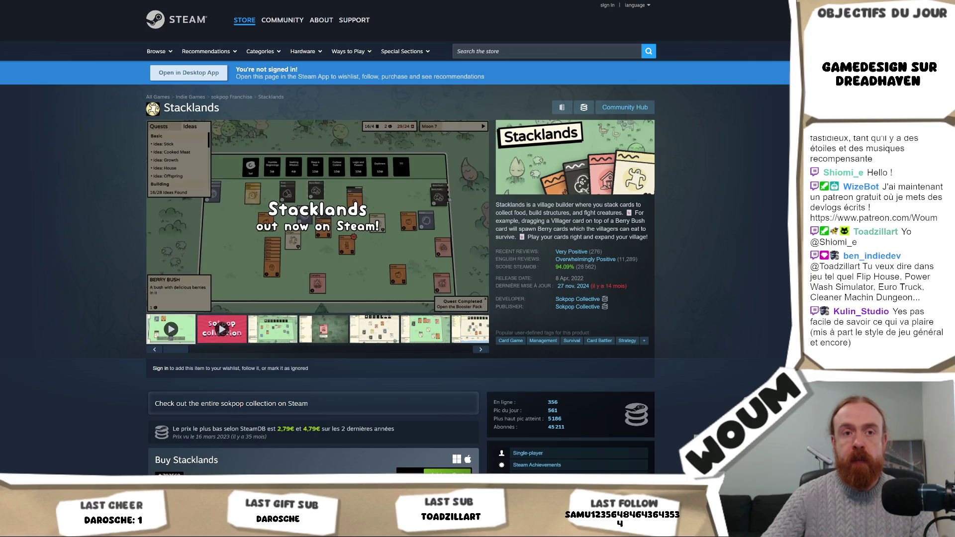
# Bring the Buy Stacklands section at 7,99€ into view, then switch back to the Unity editor
pyautogui.scroll(-7, 309, 175)
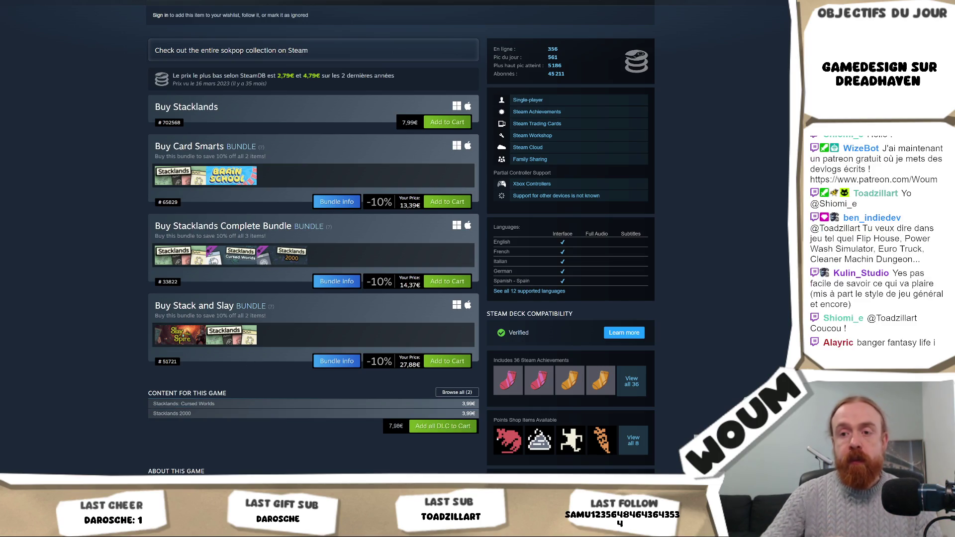
pyautogui.hotkey('alt', 'Tab')
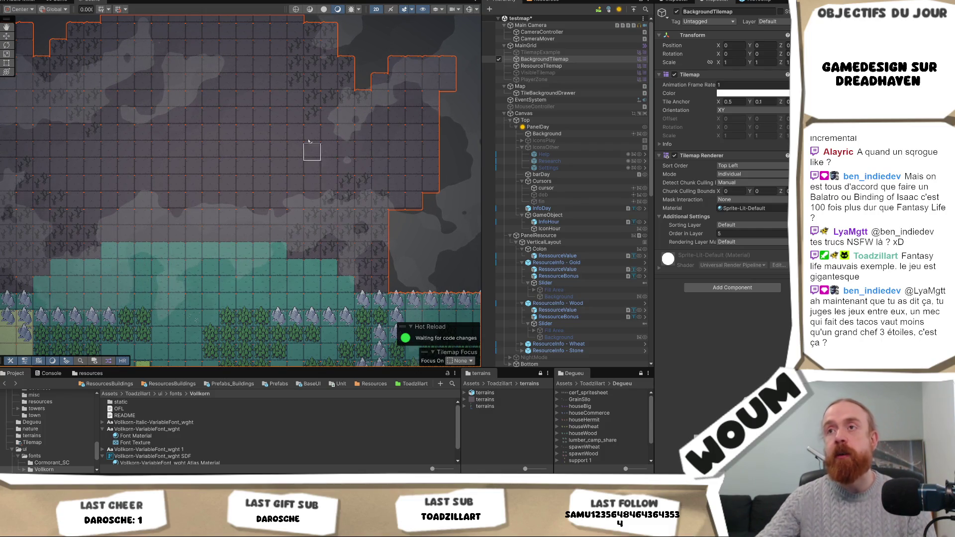
# Pan the testmap Scene view down-right across the BackgroundTilemap
pyautogui.moveTo(311, 144); pyautogui.dragTo(340, 174)
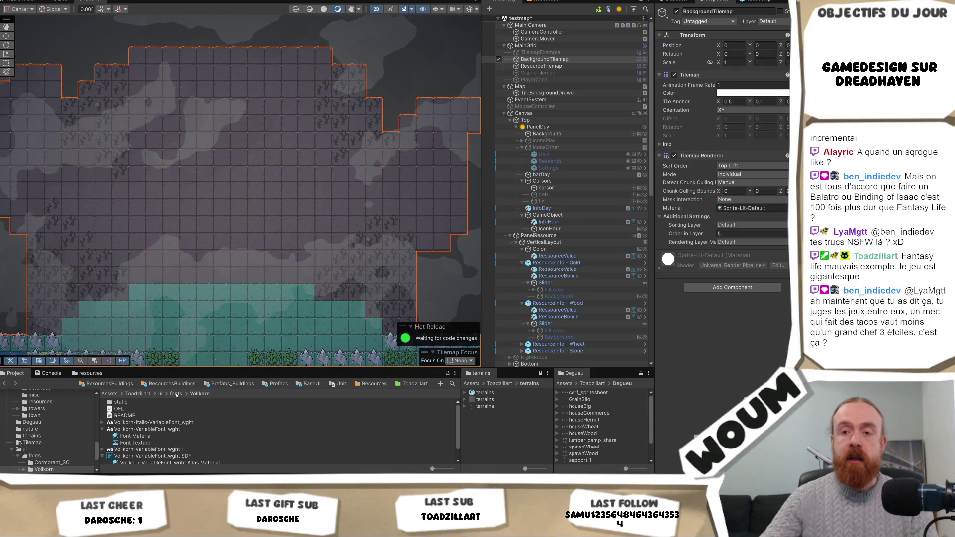